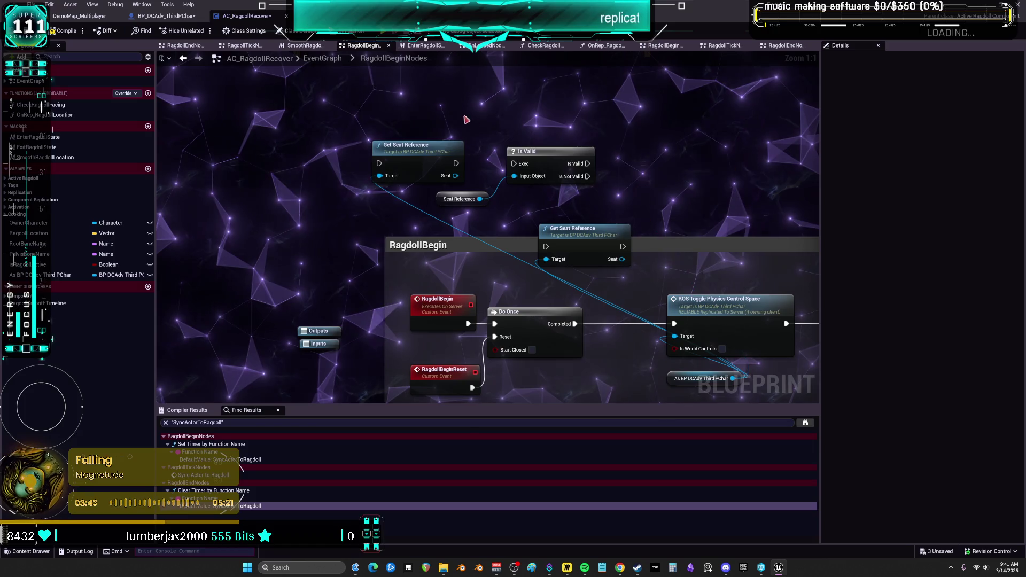
Step: Undo the last three graph changes and wire Get Seat Reference's execution into Is Valid
key(ctrl+z)
key(ctrl+z)
key(ctrl+z)
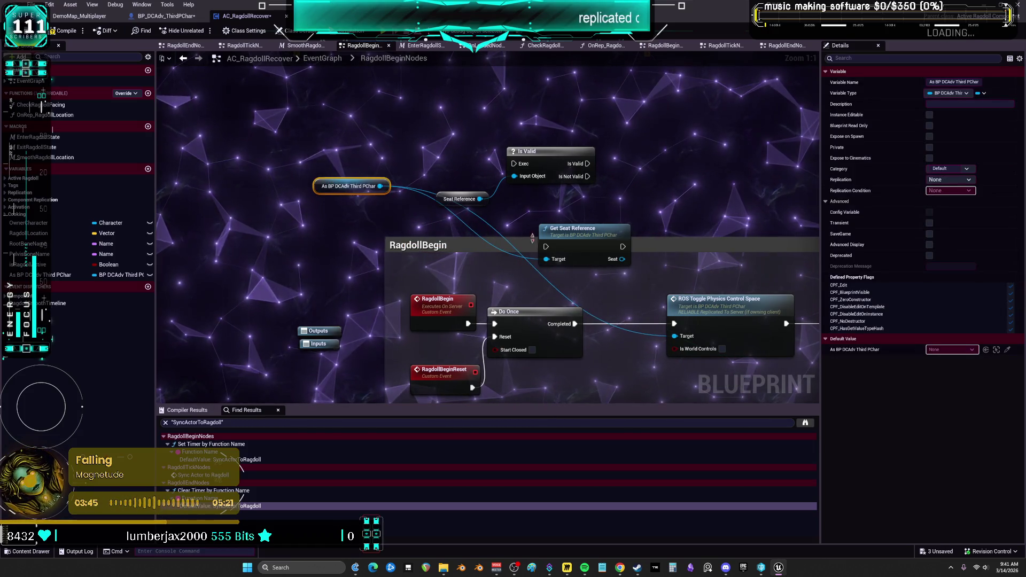
key(ctrl+z)
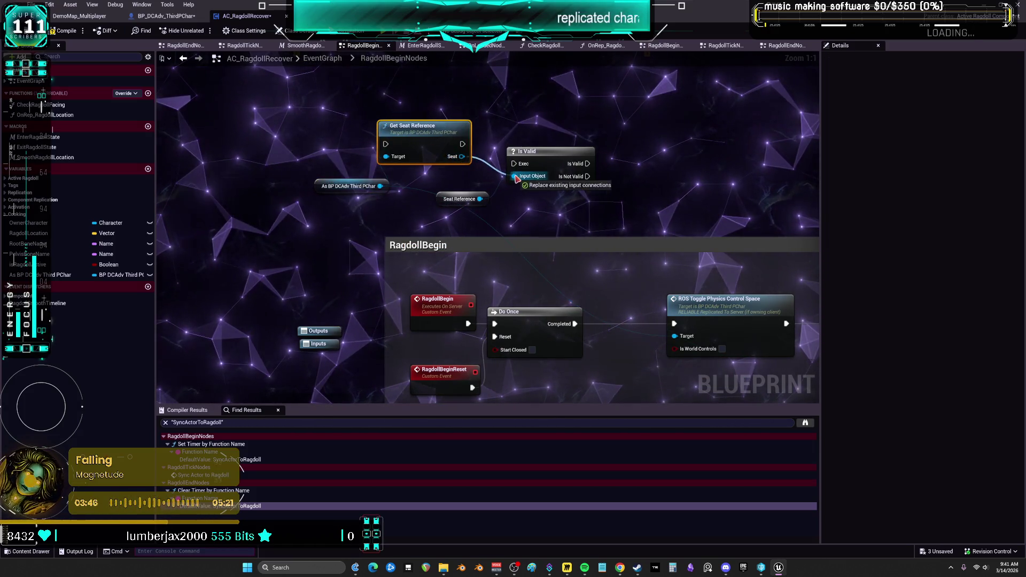
key(ctrl+z)
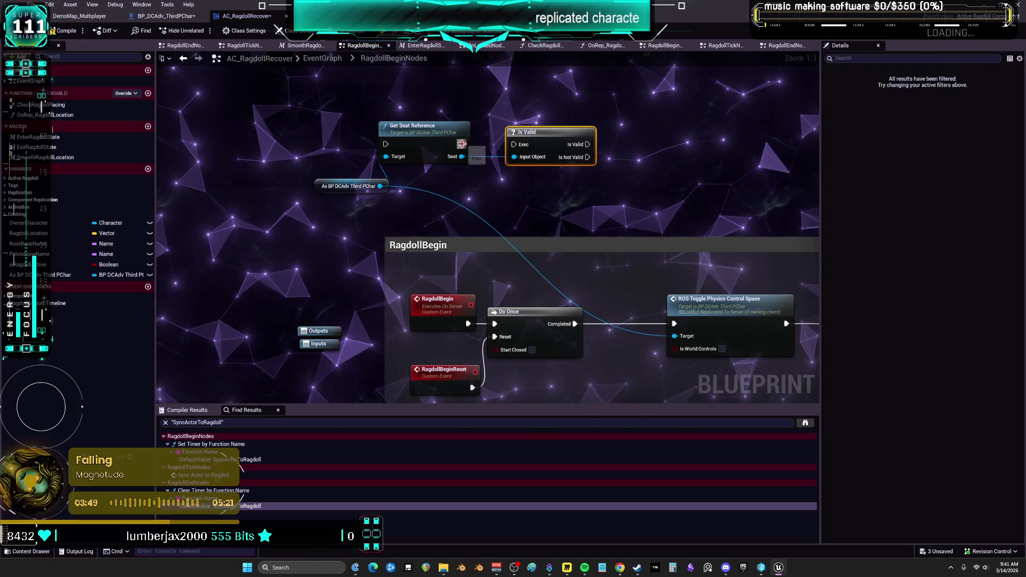
drag(461, 144, 513, 145)
Step: Move RagdollBegin out of the comment box and route Is Not Valid into Do Once
click(444, 301)
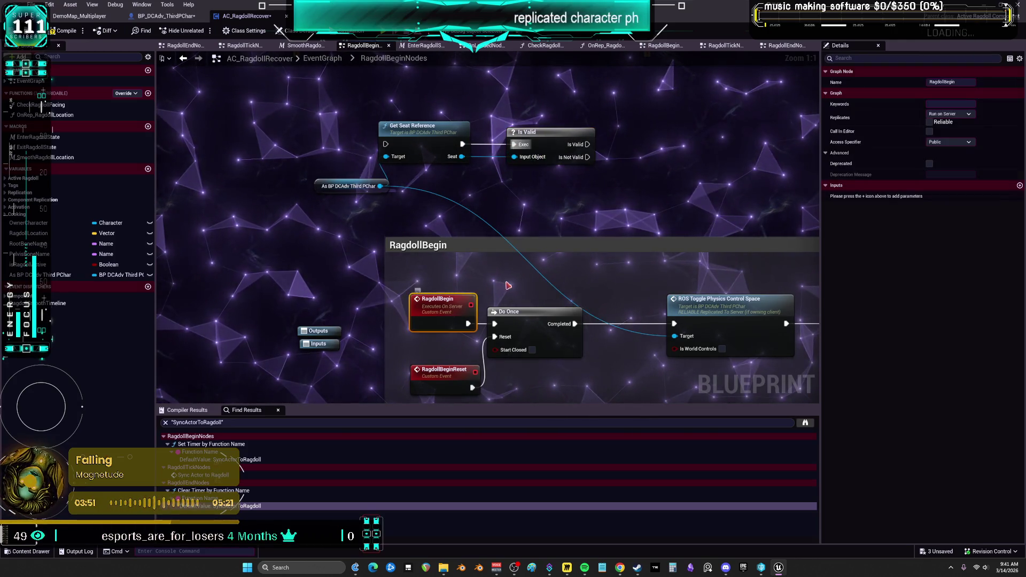
mouse_move(444, 304)
mouse_down()
mouse_move(374, 246)
mouse_move(367, 274)
mouse_move(374, 246)
mouse_move(355, 181)
mouse_move(409, 170)
mouse_move(416, 134)
mouse_up()
drag(617, 147, 525, 314)
Step: Arrange RagdollBegin, the cast node, Get Seat Reference and Is Valid neatly beside Do Once
drag(336, 264, 457, 303)
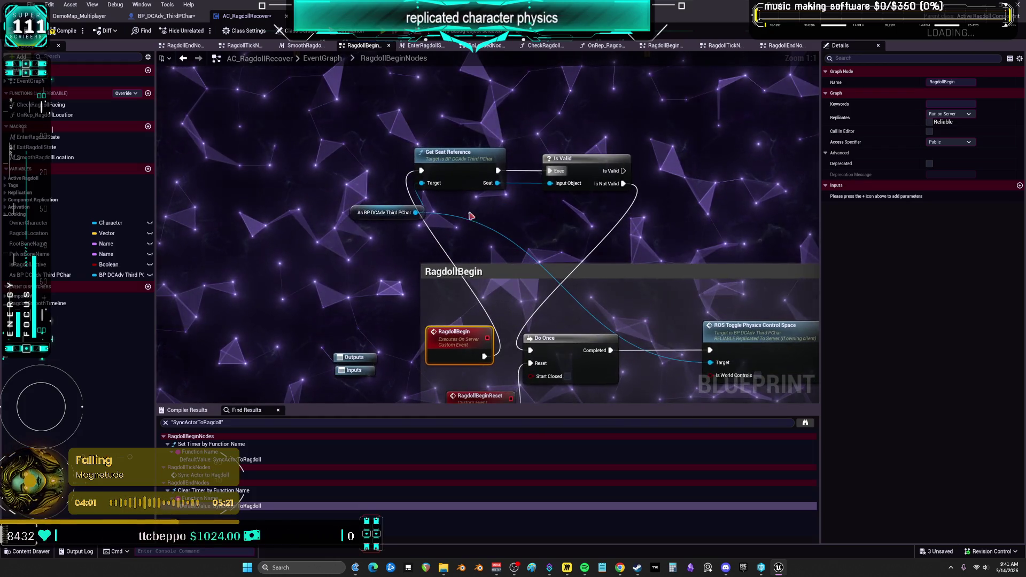
mouse_move(365, 212)
mouse_down()
mouse_move(547, 308)
mouse_move(536, 323)
mouse_up()
mouse_move(595, 201)
mouse_down()
mouse_move(412, 144)
mouse_move(550, 229)
mouse_up()
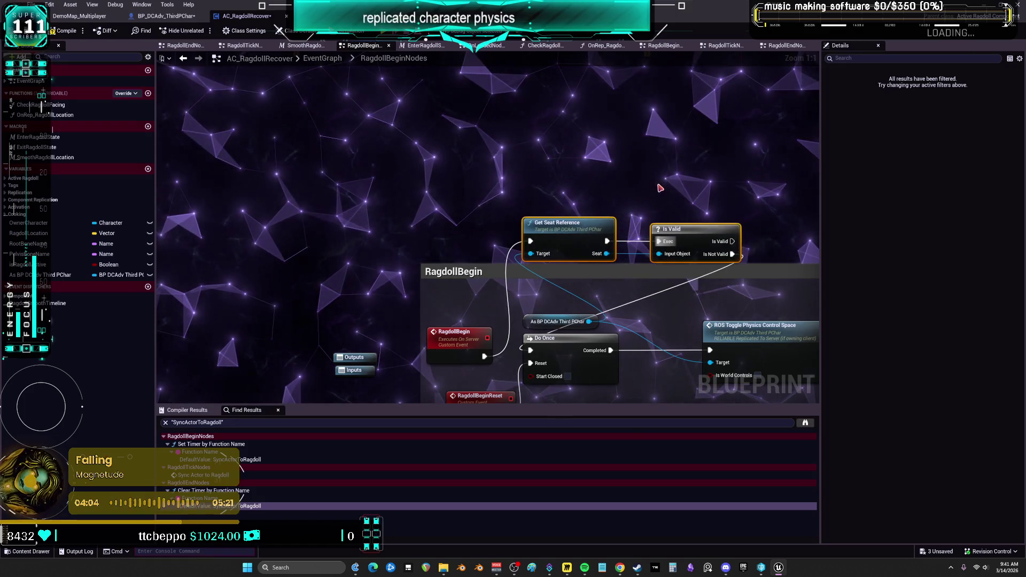
drag(567, 178, 548, 178)
drag(644, 126, 479, 183)
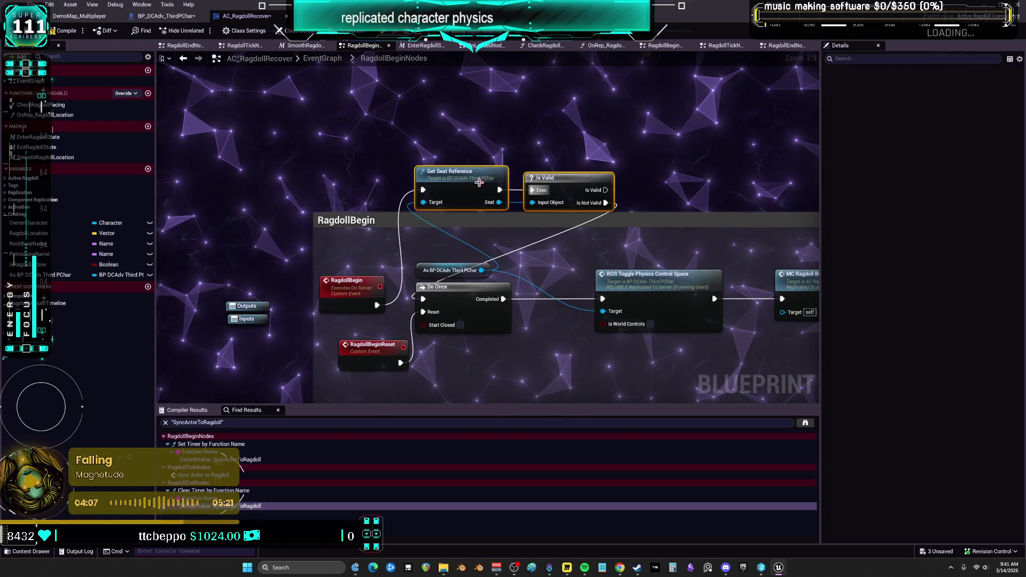
Step: Wrap the seat check in a comment titled 'PREVENT RAGDOLL IN CAR'
text(co)
key(BackSpace)
key(BackSpace)
key(BackSpace)
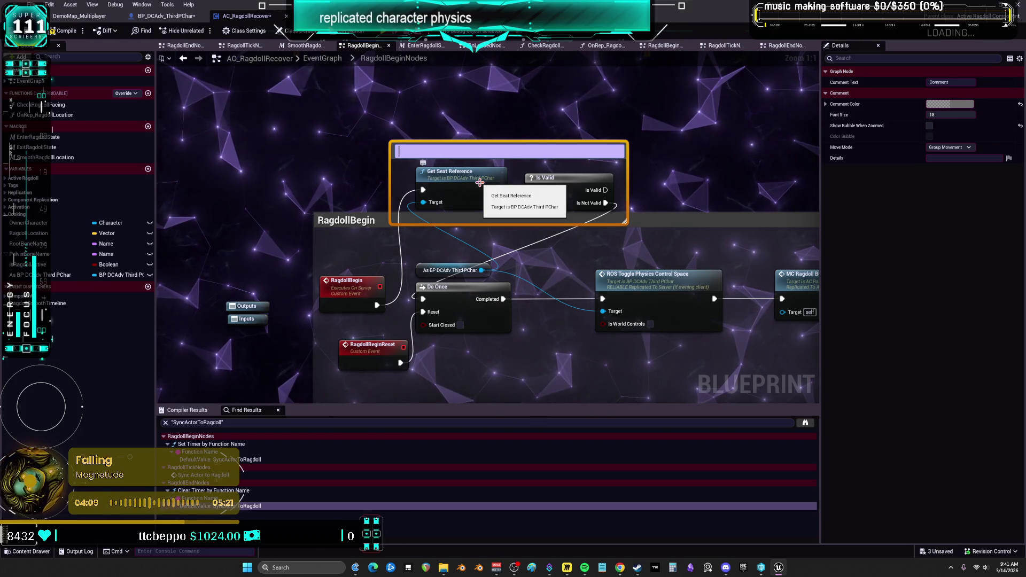
text(APPREVENT RAGDOL)
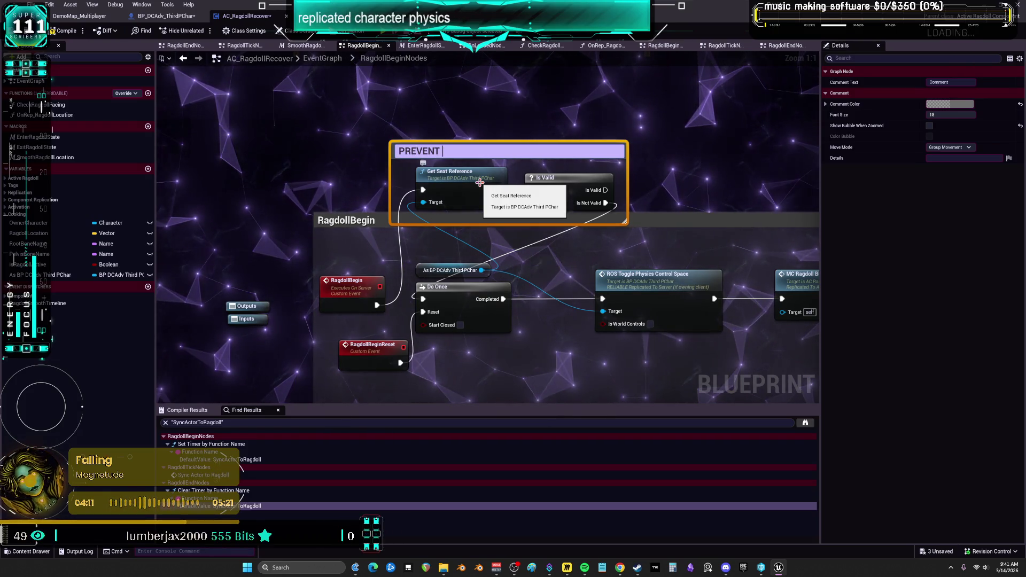
text(L IN CAR)
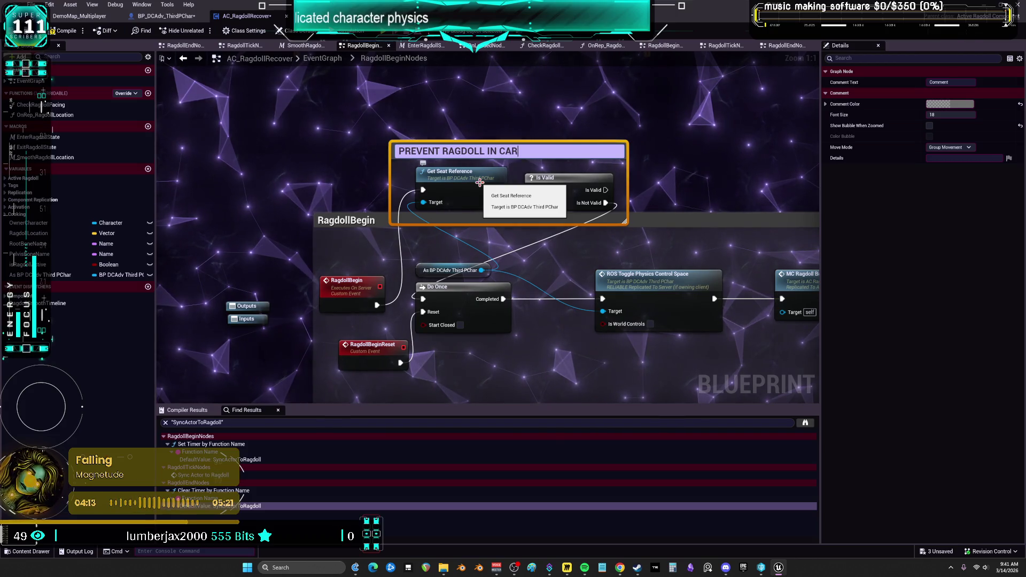
click(645, 146)
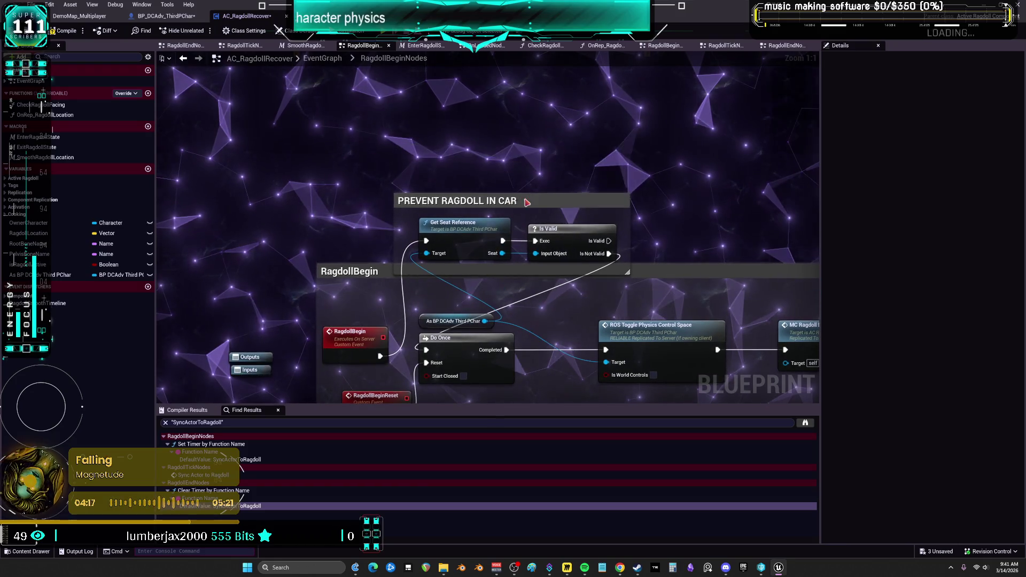
Step: Extend the comment title with ', MAYBE USE ACTOR TAGS INSTEAD'
click(540, 201)
double_click(540, 201)
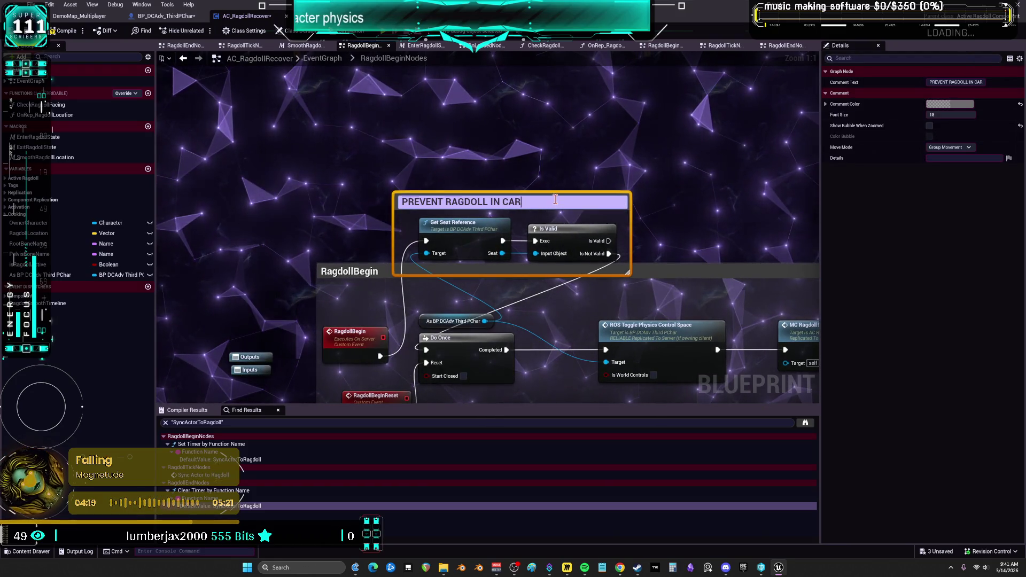
text(, MAYBE USE ACTOR TA)
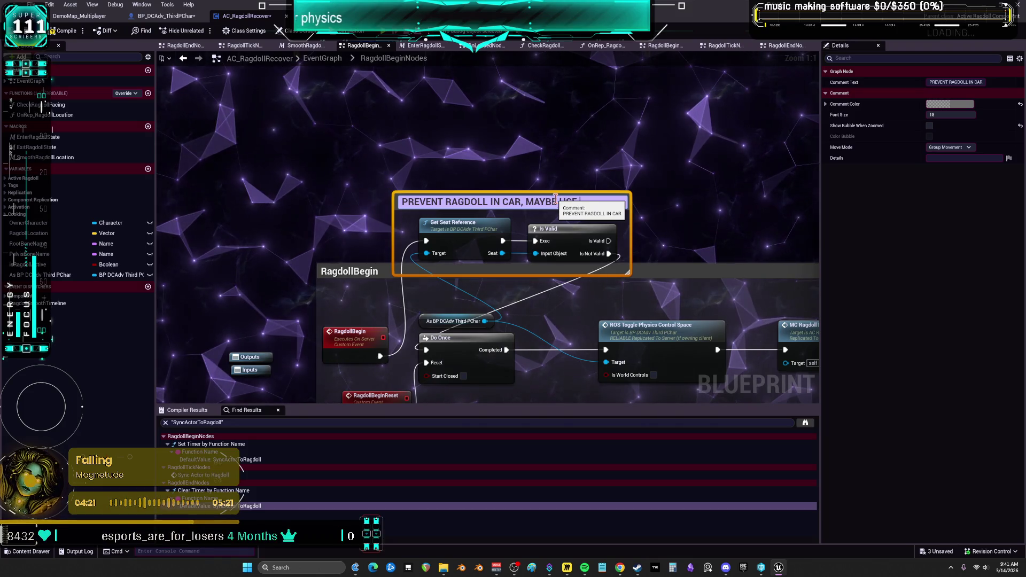
text(G)
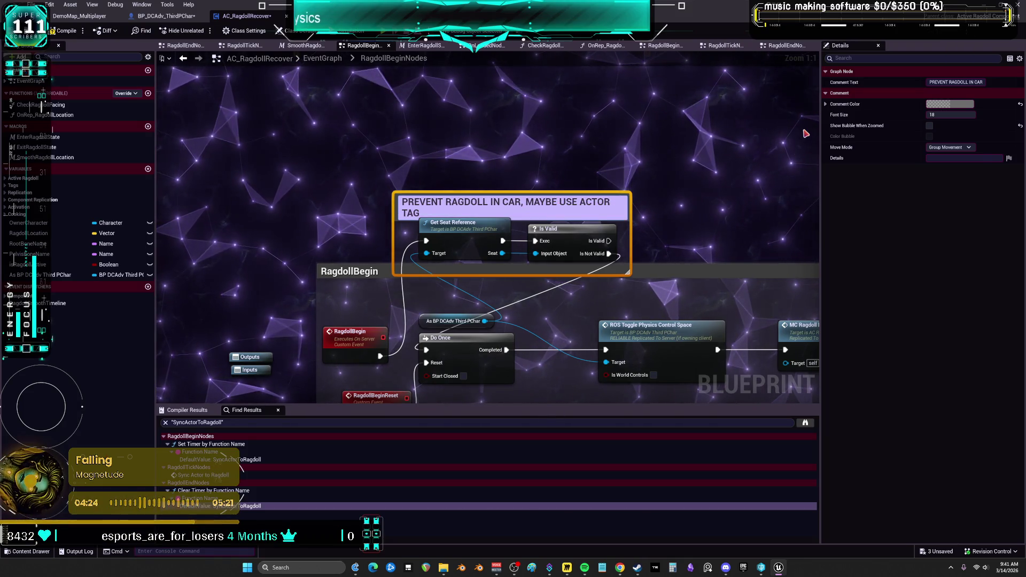
text(S INSTEAD)
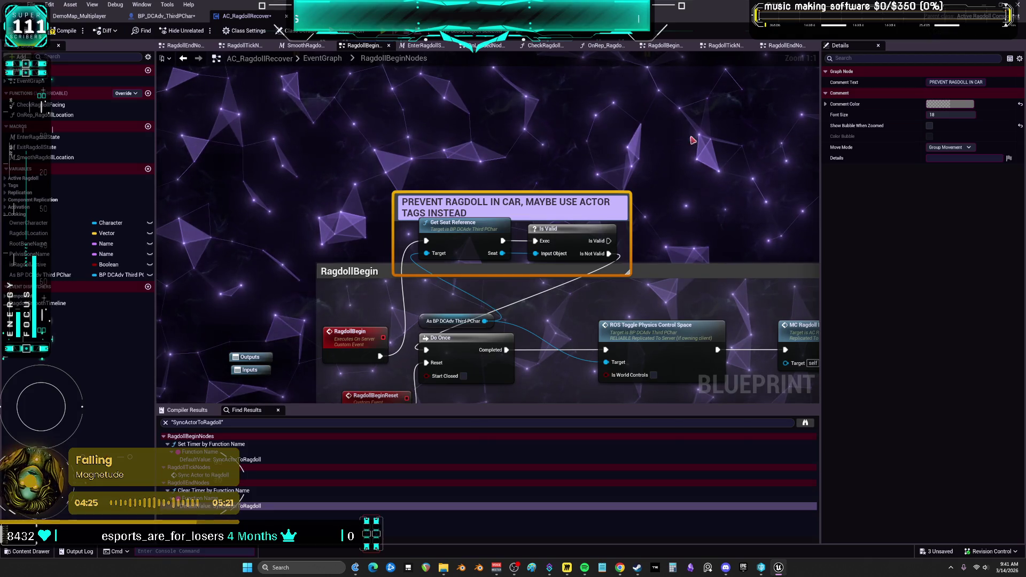
click(633, 129)
click(592, 196)
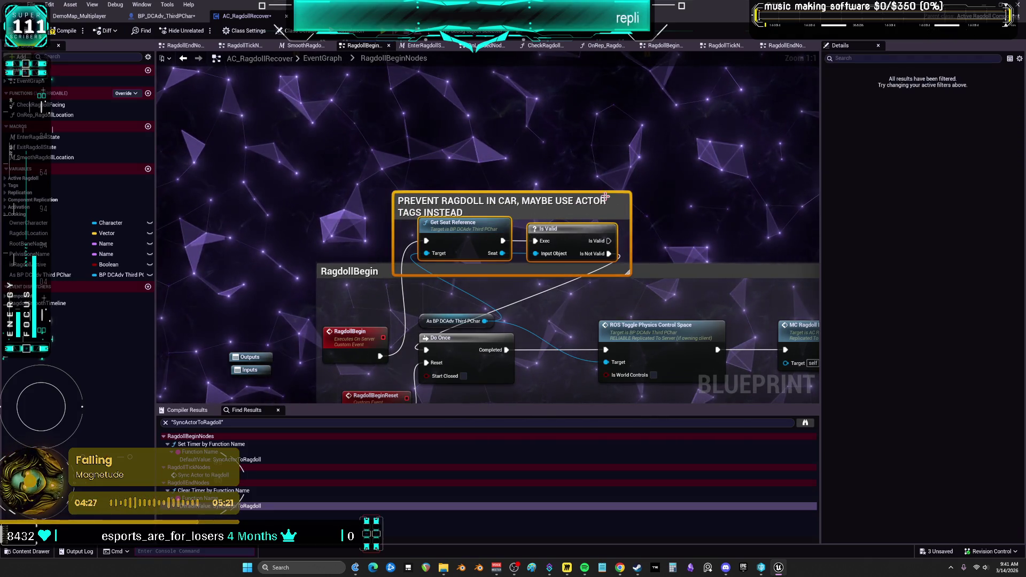
Step: Add an Actor Has Tag node on the cast character output with the tag Driving
drag(592, 197, 592, 183)
click(625, 166)
mouse_move(485, 321)
mouse_down()
mouse_move(580, 339)
mouse_move(533, 138)
mouse_up()
text(HAS TAG)
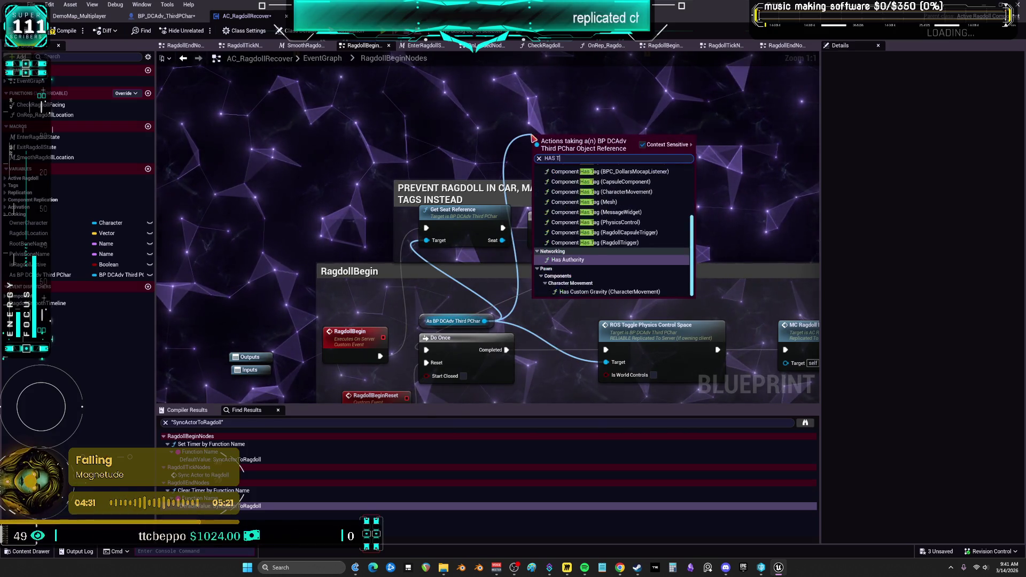
click(598, 178)
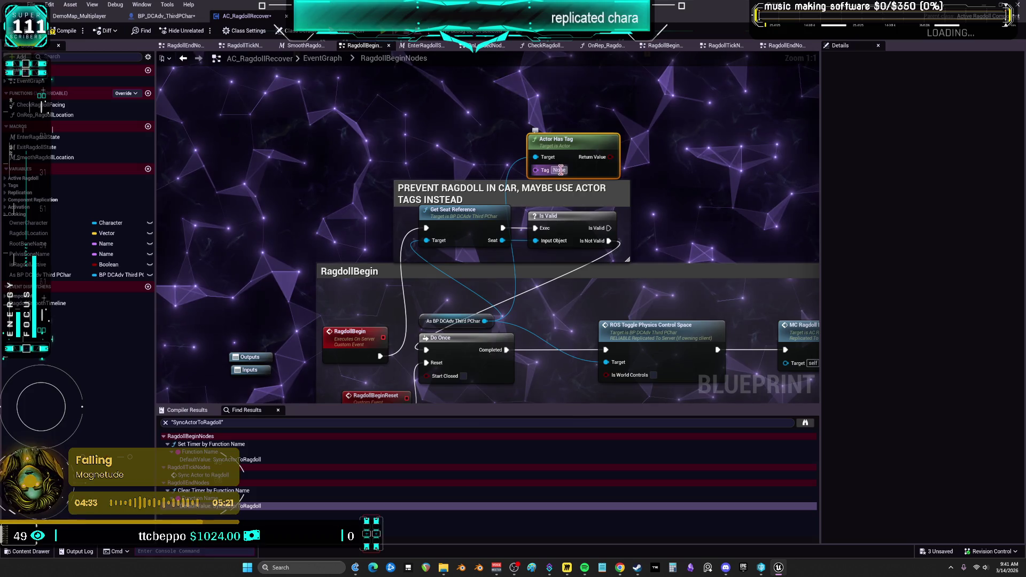
key(BackSpace)
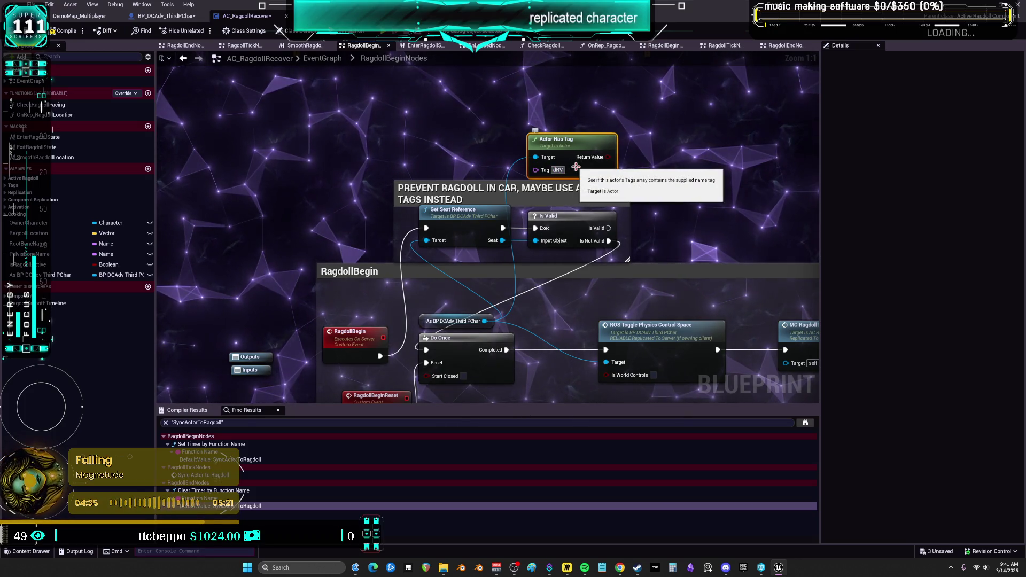
text(Driving)
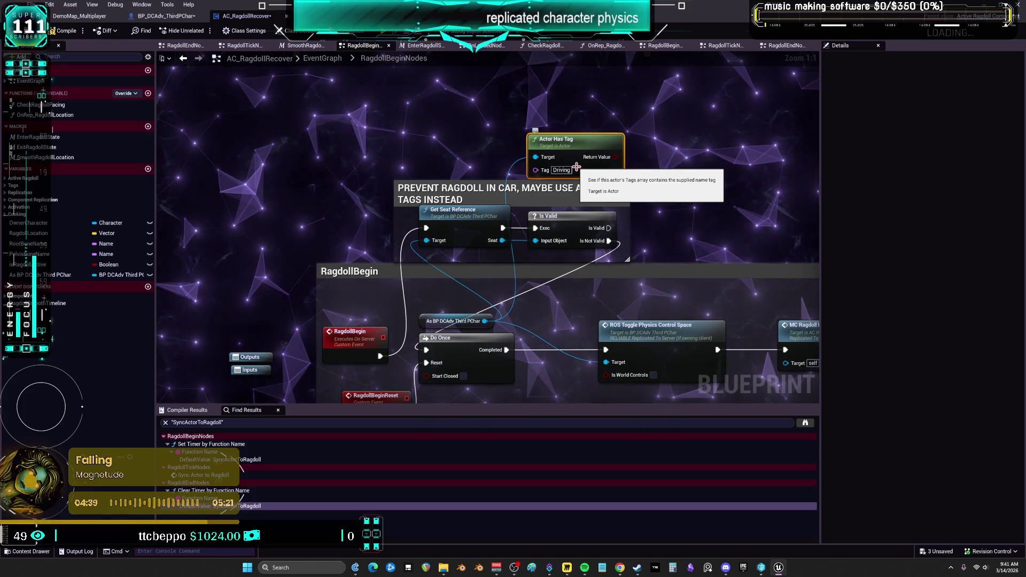
Step: Add a Branch on the tag check, position both nodes, then switch to BP_DCAdv_ThirdPChar's graph
drag(555, 193, 516, 130)
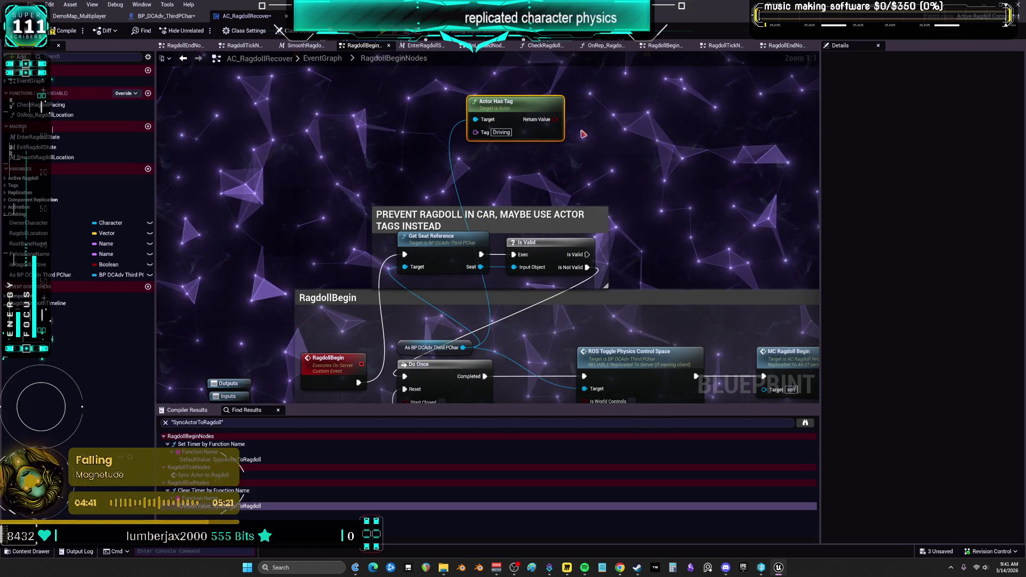
click(598, 113)
mouse_move(690, 170)
mouse_down()
mouse_move(496, 104)
mouse_move(464, 135)
mouse_up()
drag(540, 144, 577, 129)
click(755, 176)
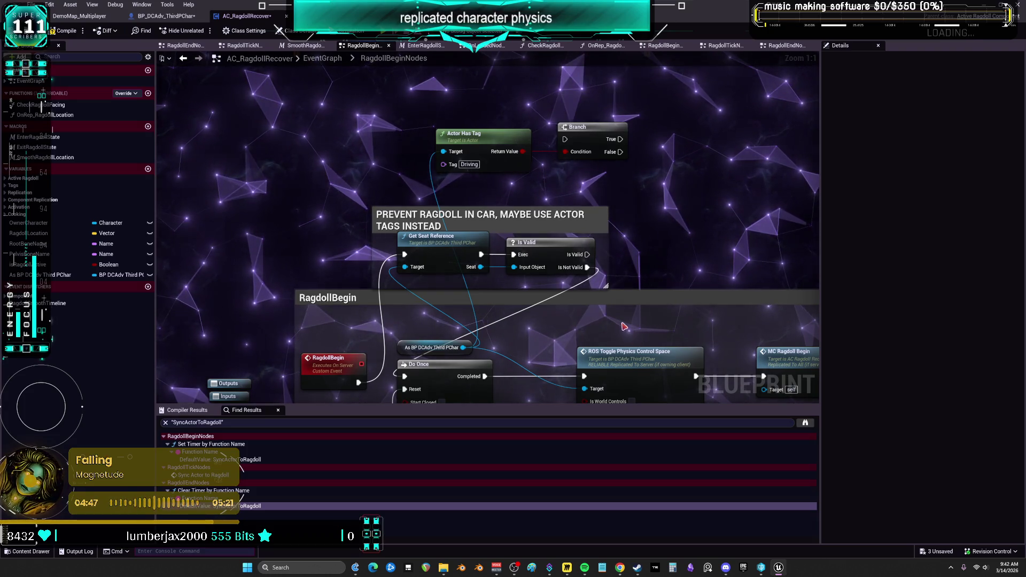
click(163, 15)
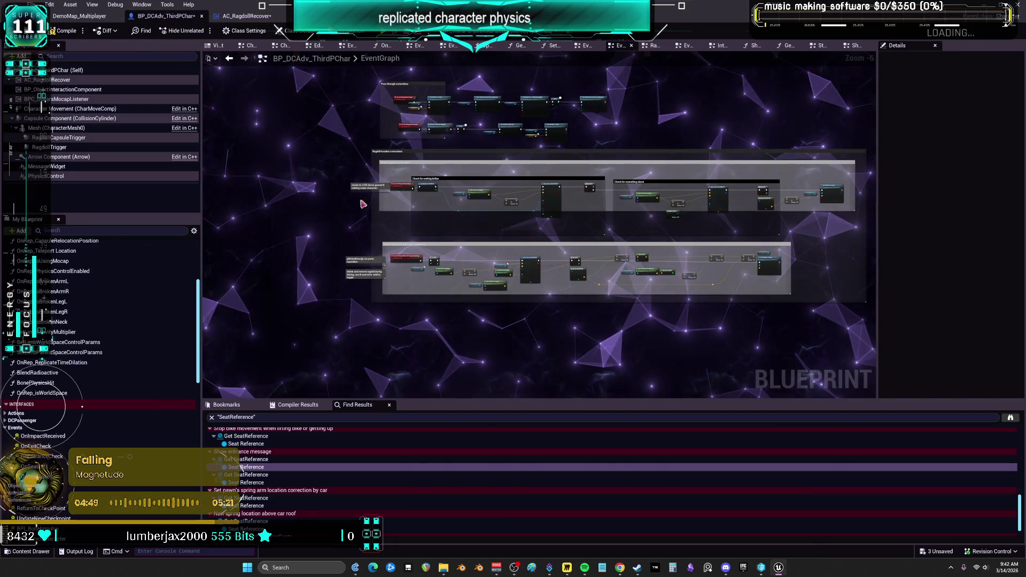
Step: Add an unwired Set Tags node near the Ragdoll comment area of the character graph
drag(482, 89, 582, 263)
drag(523, 147, 512, 155)
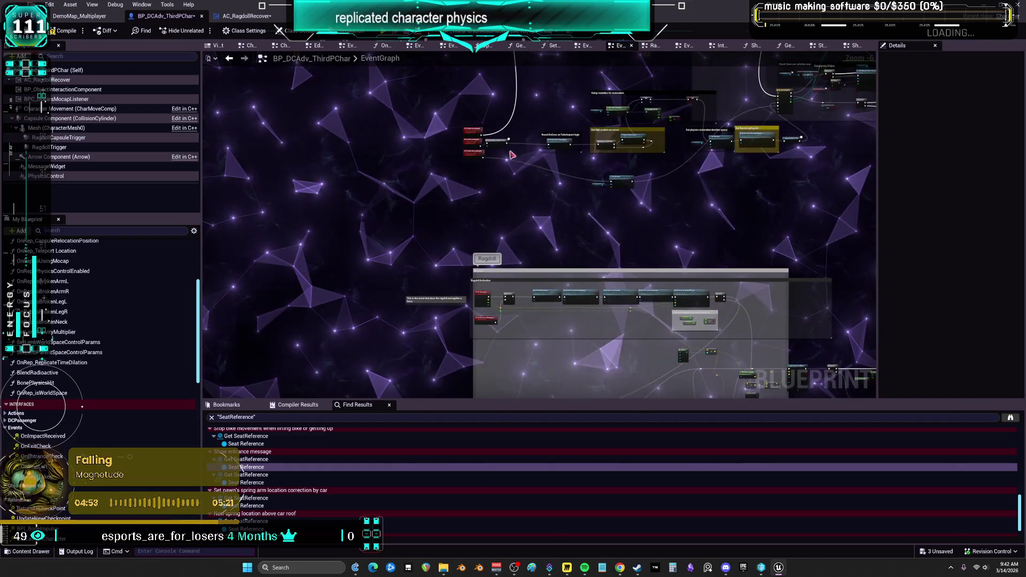
scroll(512, 155, up, 4)
right_click(502, 228)
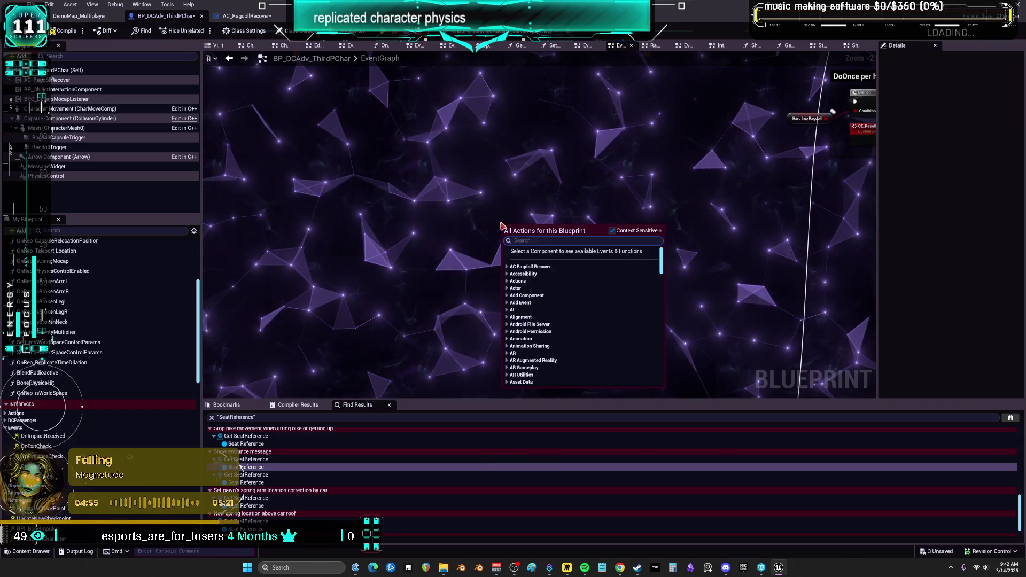
text(actor tag)
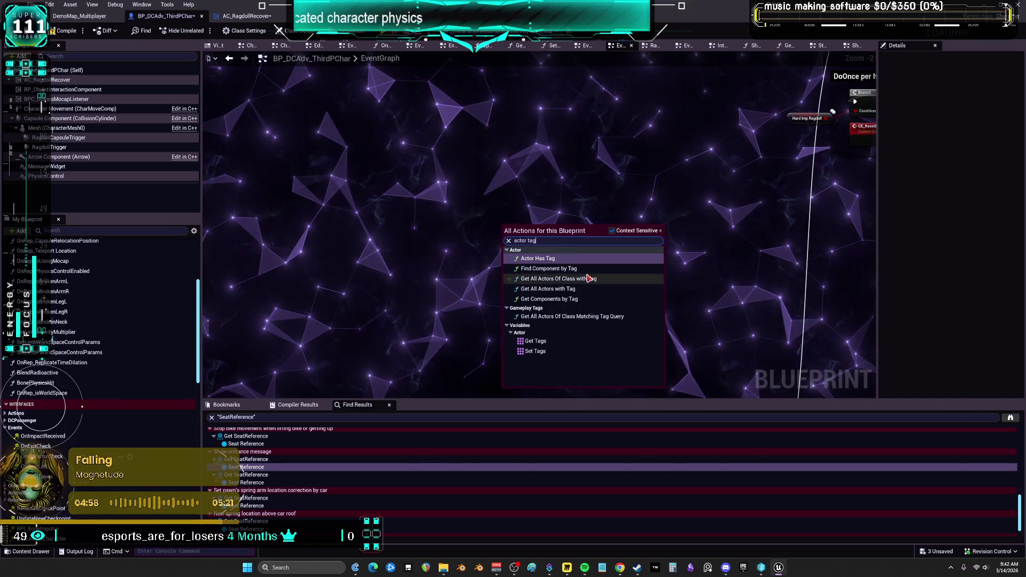
click(553, 351)
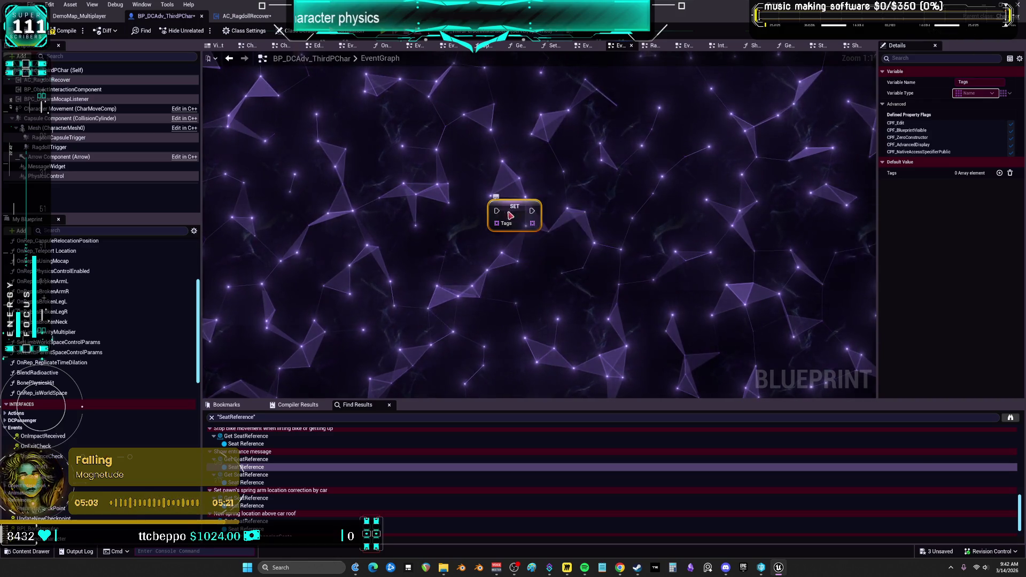
Step: Add a Tags getter feeding an array Remove node for the item isDriving
right_click(524, 237)
text(actor t)
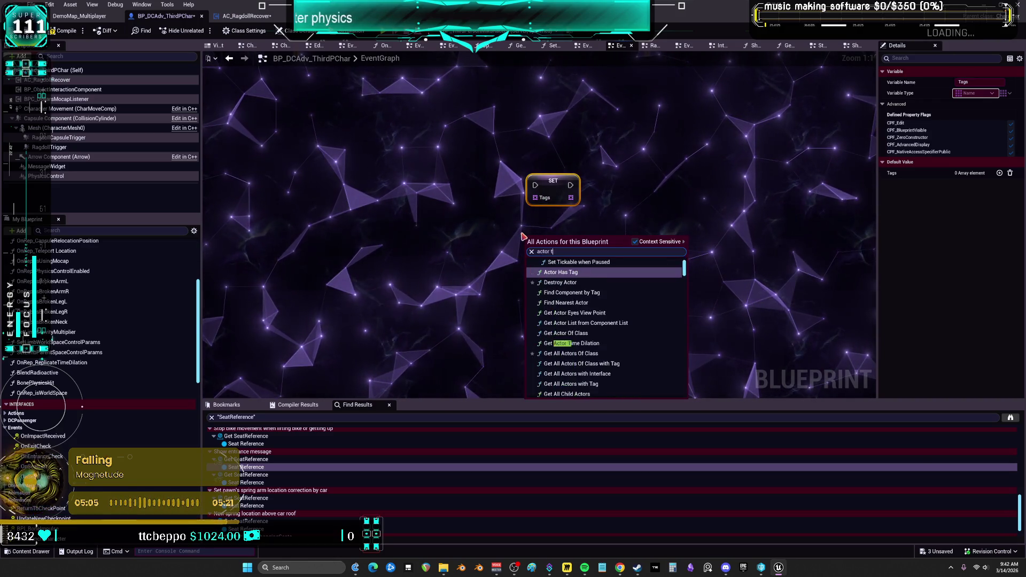
text(ag)
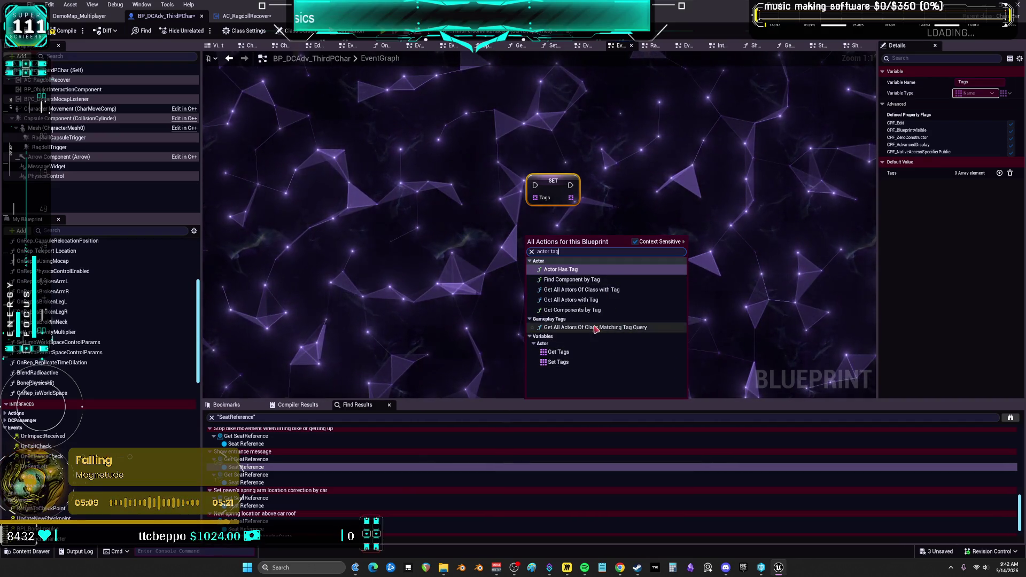
click(576, 355)
drag(564, 240, 593, 258)
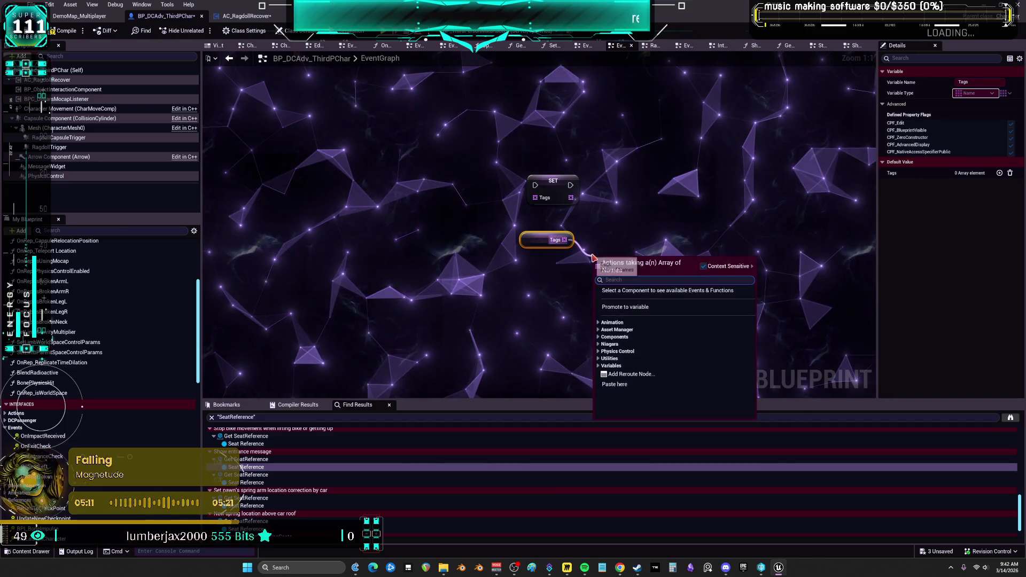
text(remove)
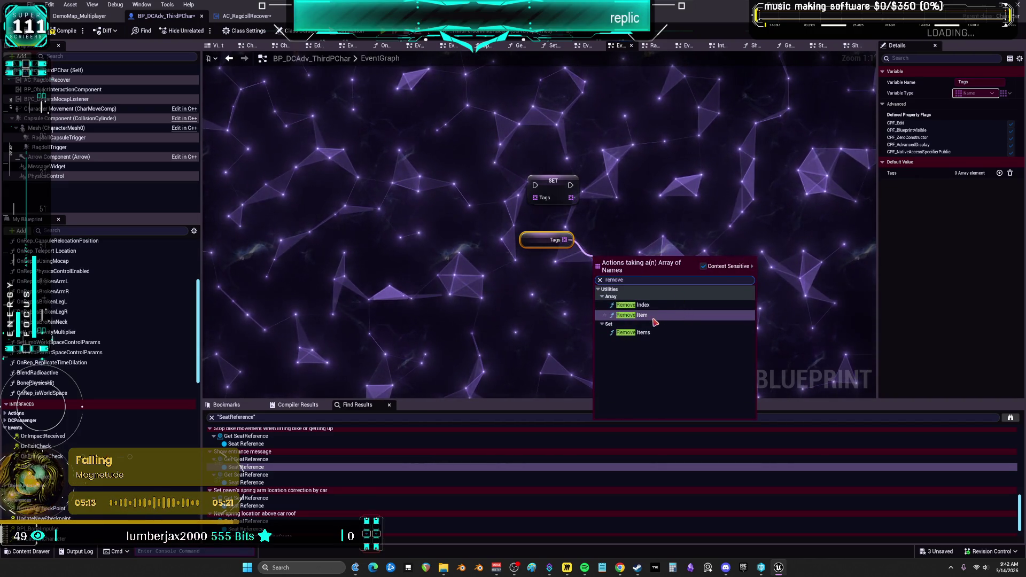
click(644, 316)
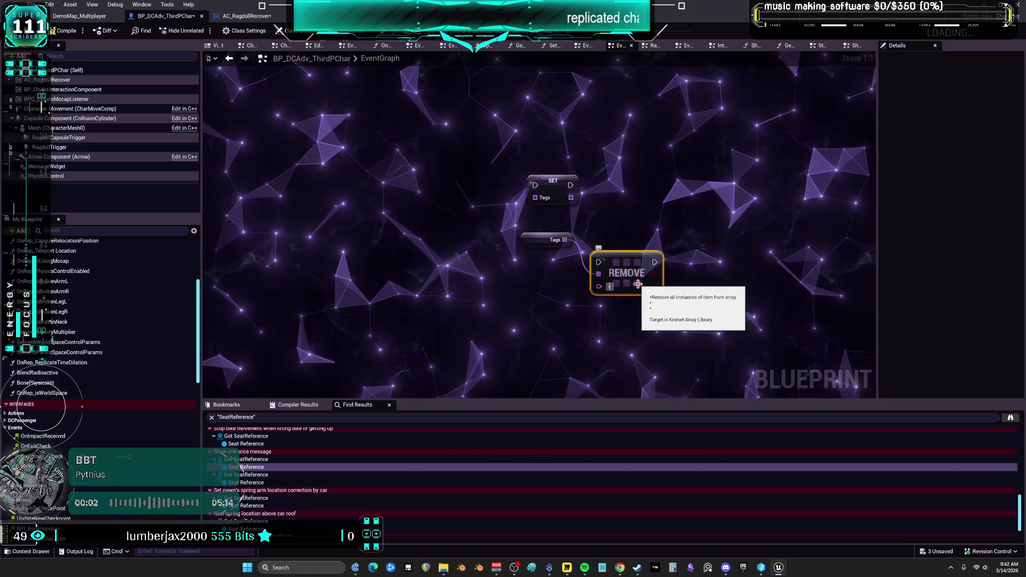
text(isD)
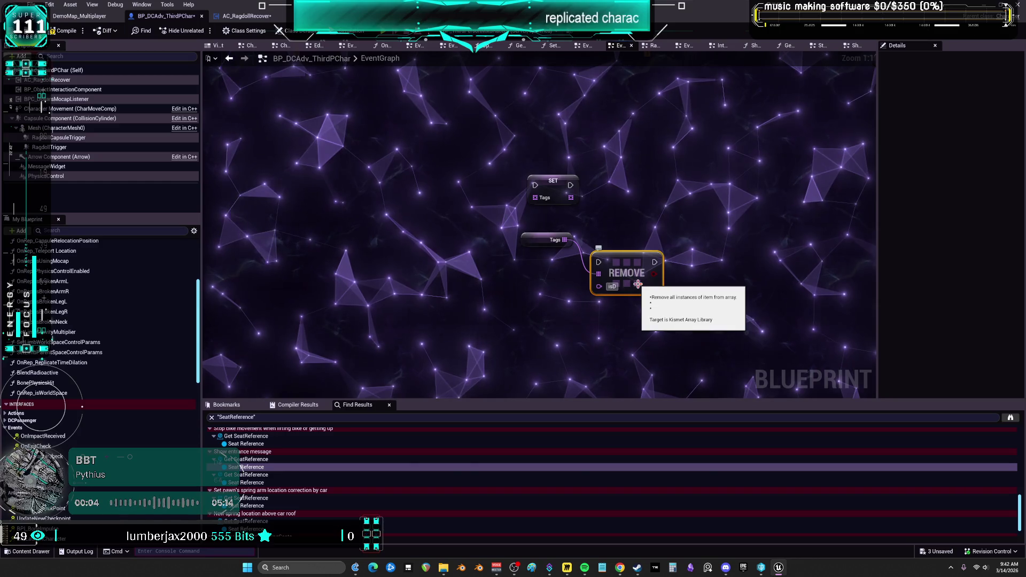
text(riving)
click(662, 217)
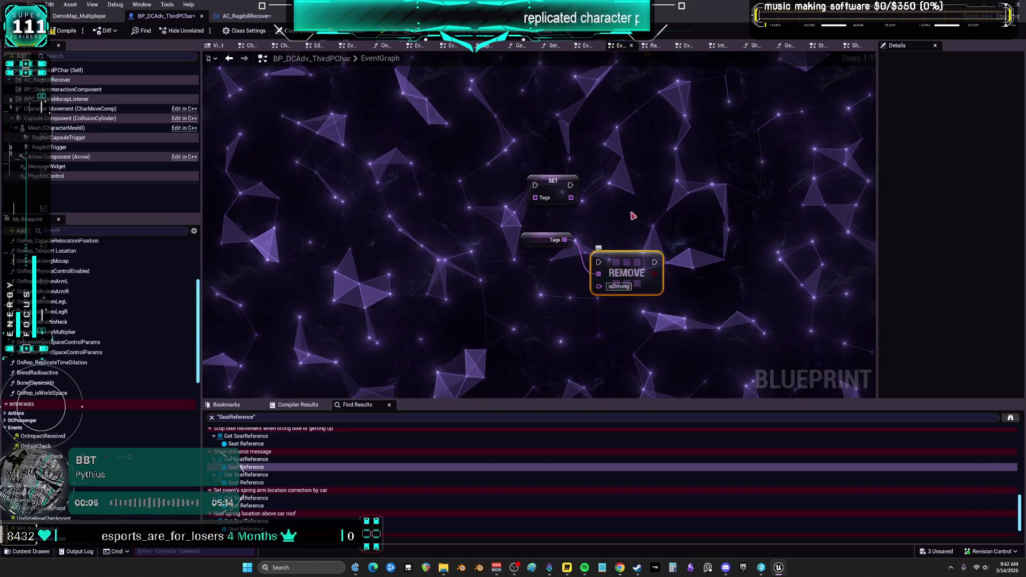
Step: Add an array Add node for Driving from Tags and delete the unused Set Tags node
drag(552, 186, 647, 168)
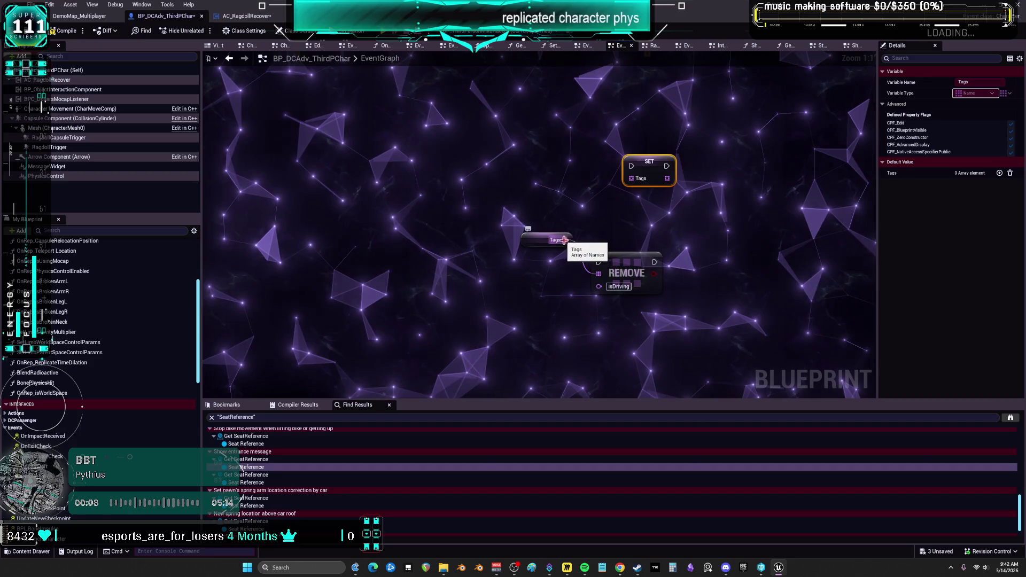
drag(571, 203, 571, 203)
text(a)
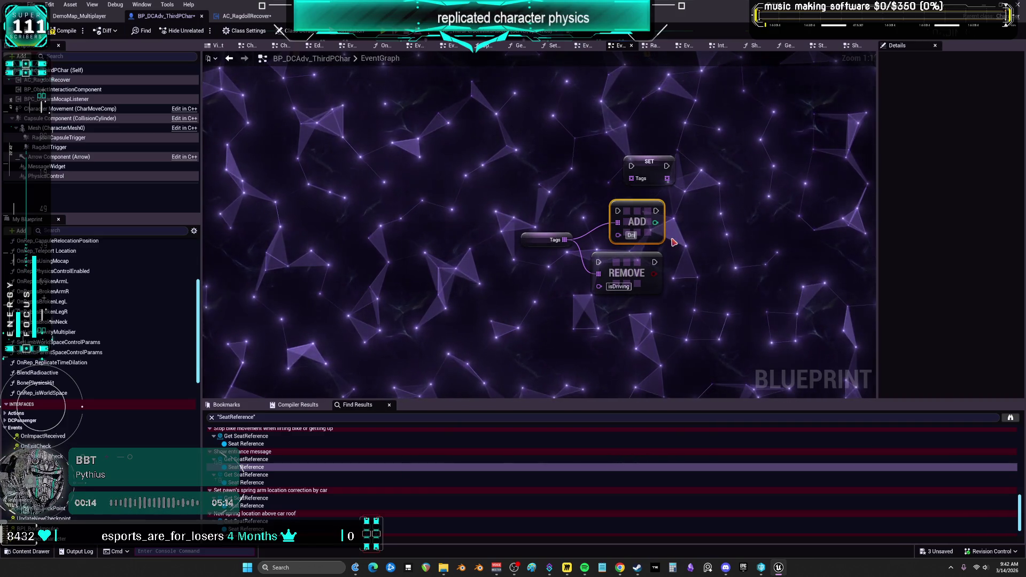
drag(641, 213, 628, 214)
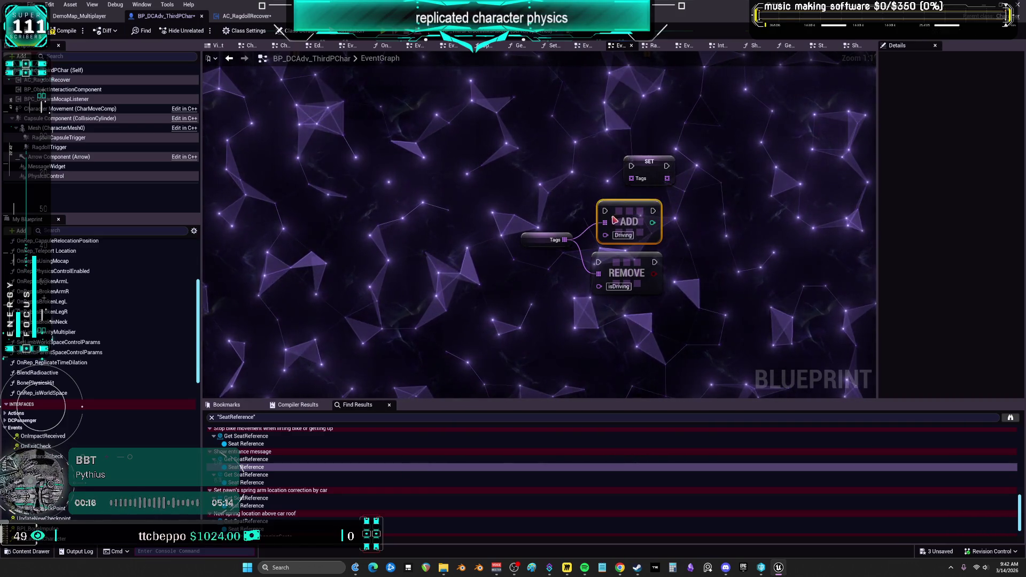
click(631, 205)
key(Delete)
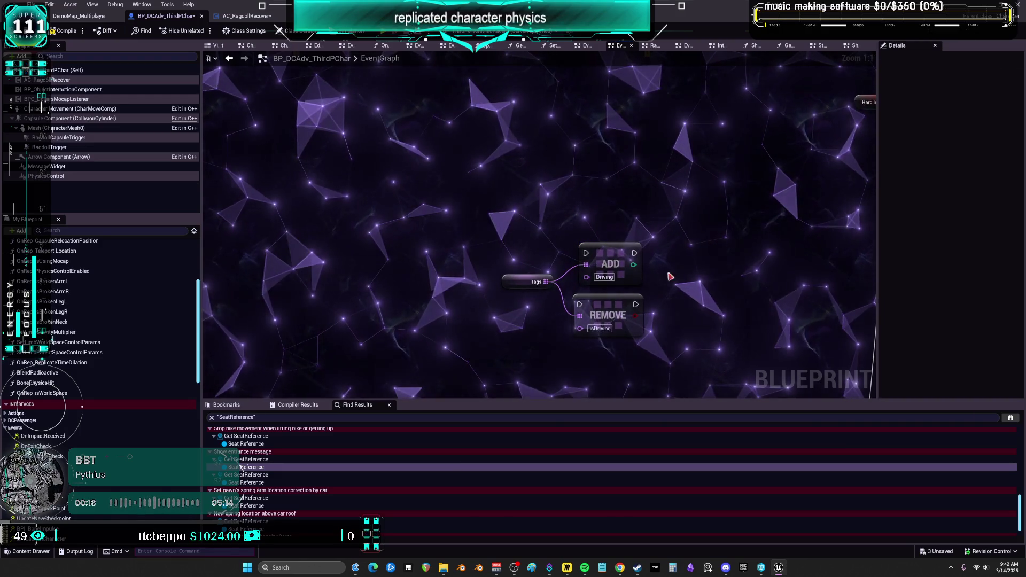
drag(671, 277, 659, 224)
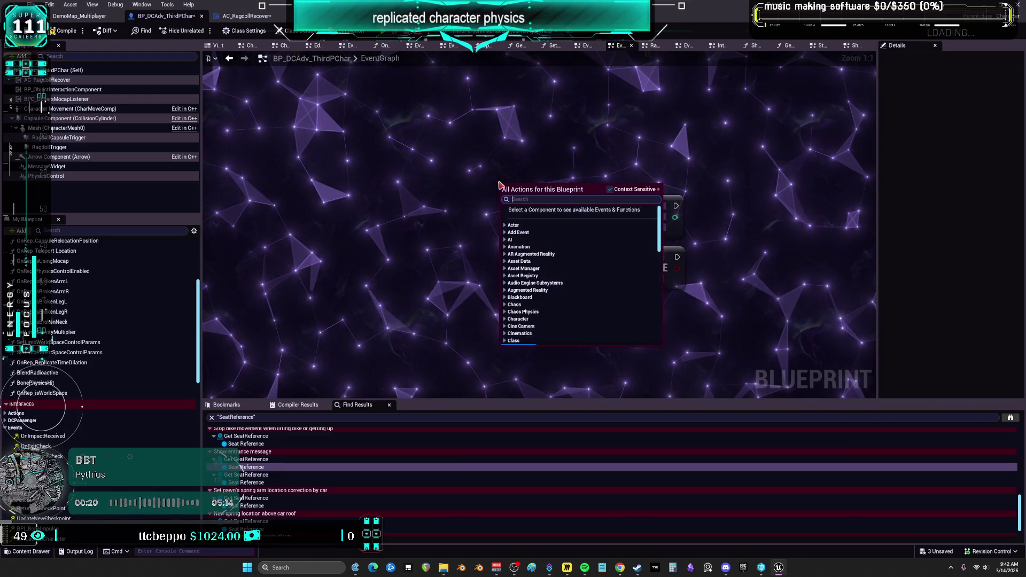
Step: Create a DrivingTags custom event feeding a Branch driven by its new Condition input
text(cu)
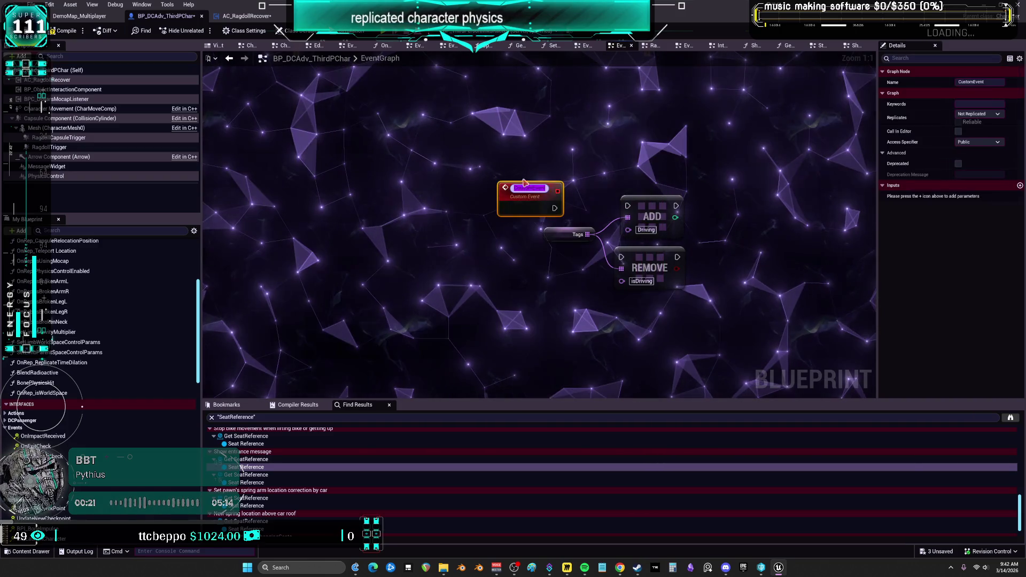
drag(529, 201, 470, 212)
double_click(462, 208)
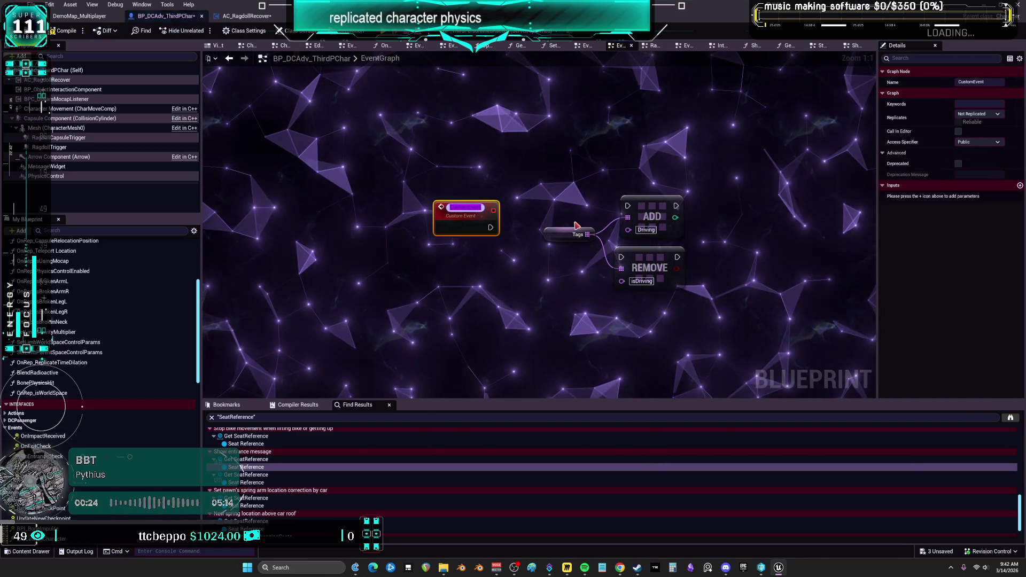
text(Diving Tag)
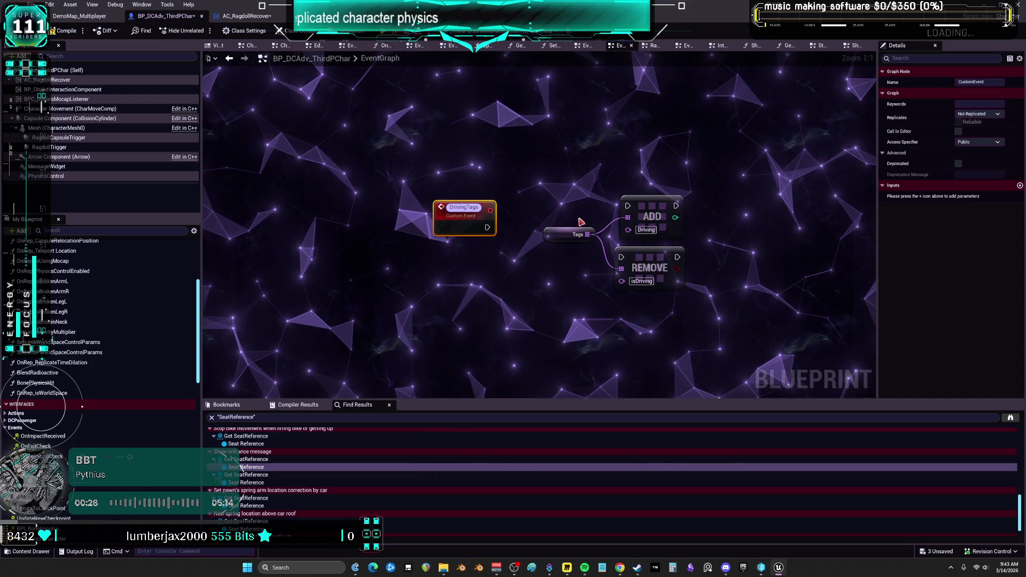
click(516, 197)
drag(460, 235, 473, 216)
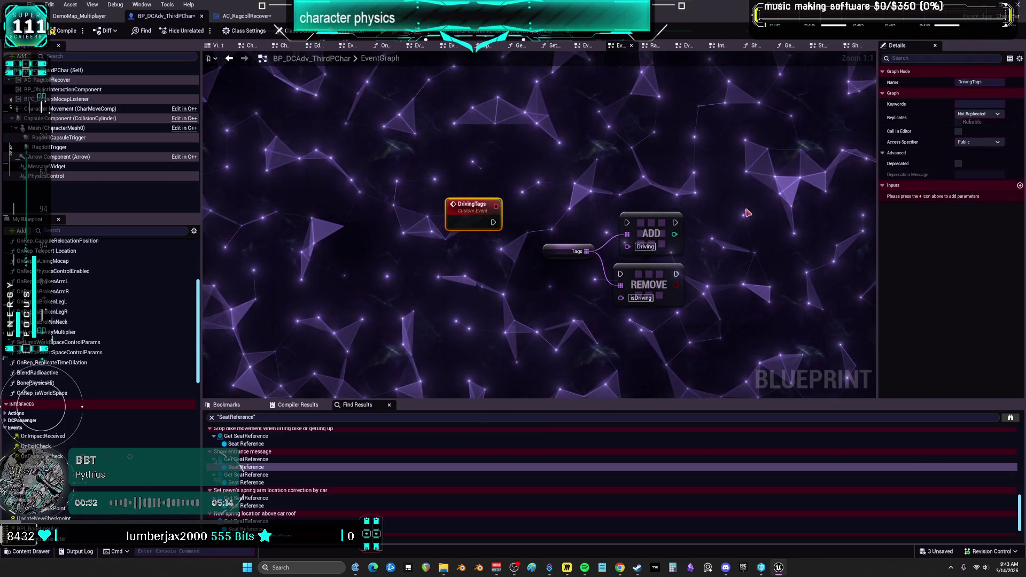
click(551, 203)
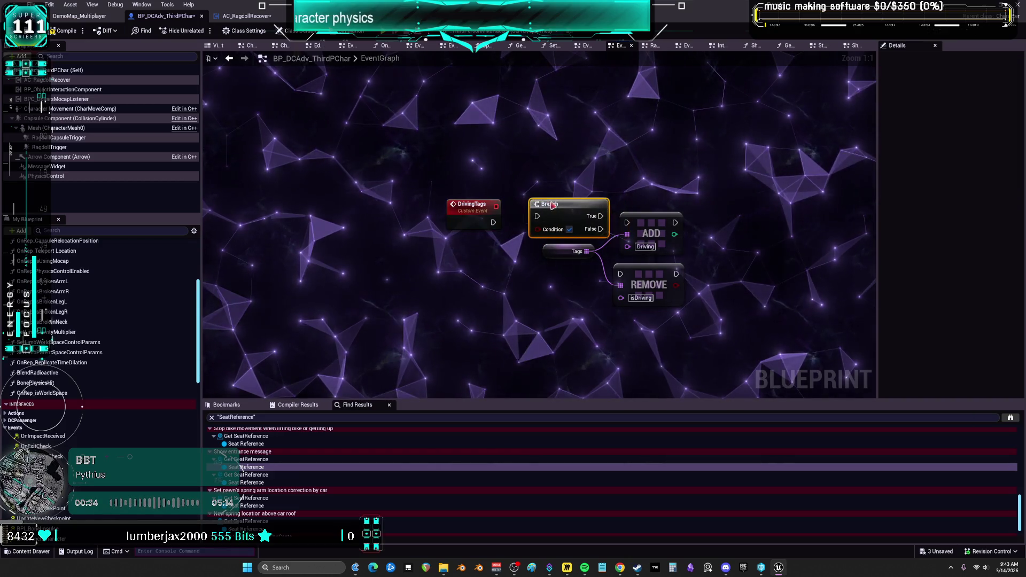
mouse_move(532, 216)
mouse_down()
mouse_move(475, 222)
mouse_move(478, 214)
mouse_up()
drag(477, 215, 479, 195)
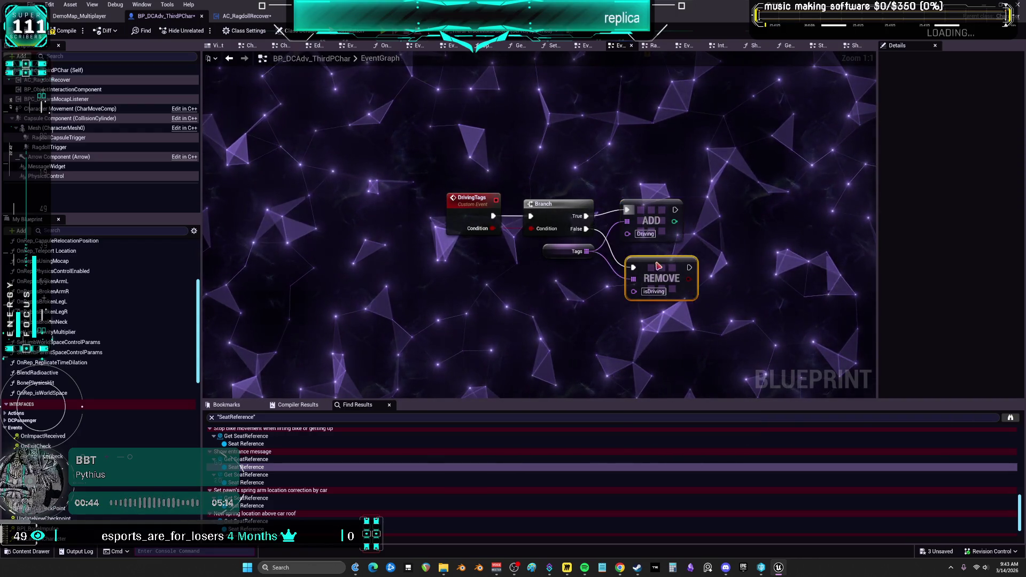
Step: Straighten the Branch-to-Add wiring and move the DrivingTags nodes above the EventTick group
key(q)
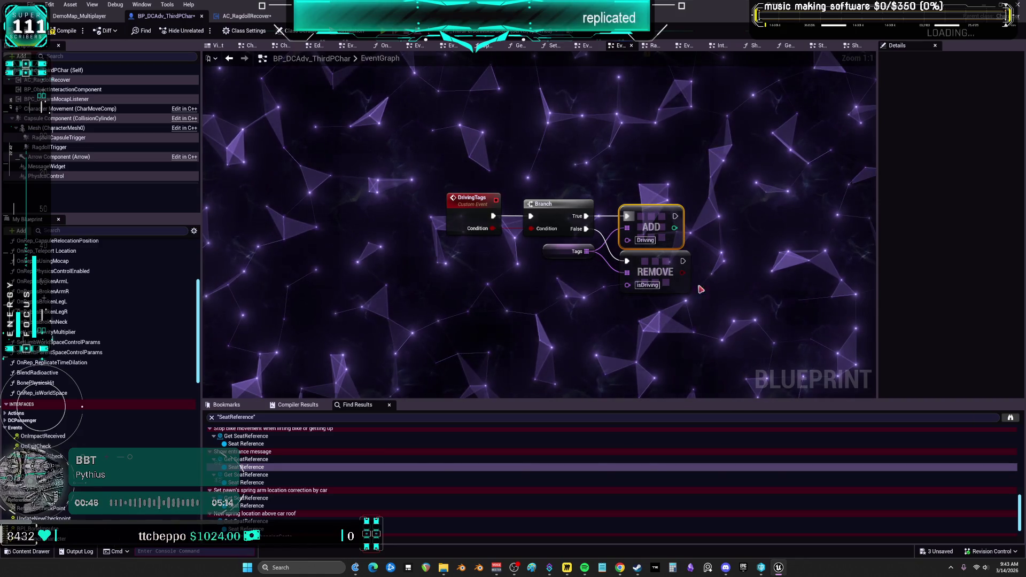
click(551, 255)
click(723, 338)
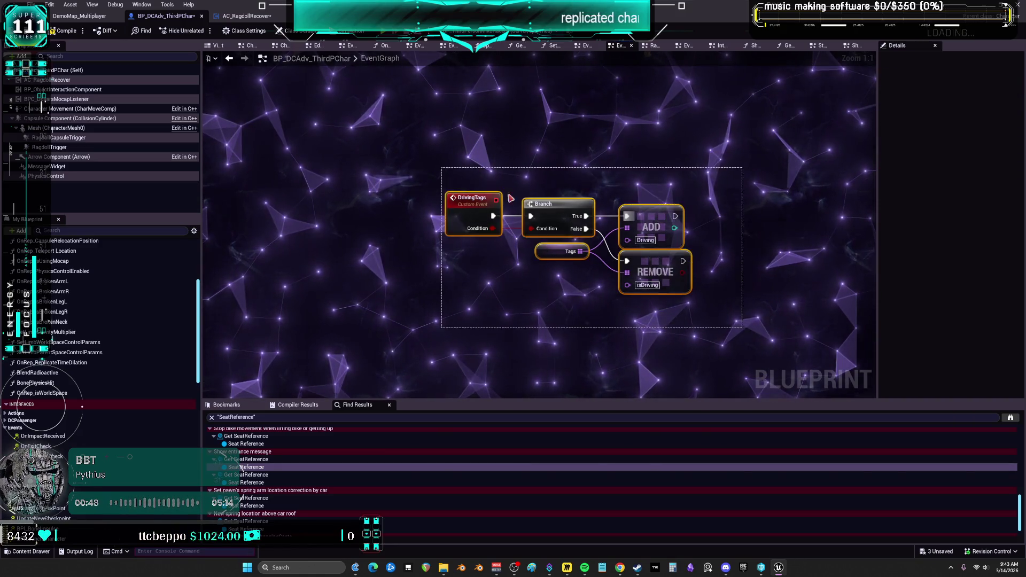
scroll(383, 242, down, 4)
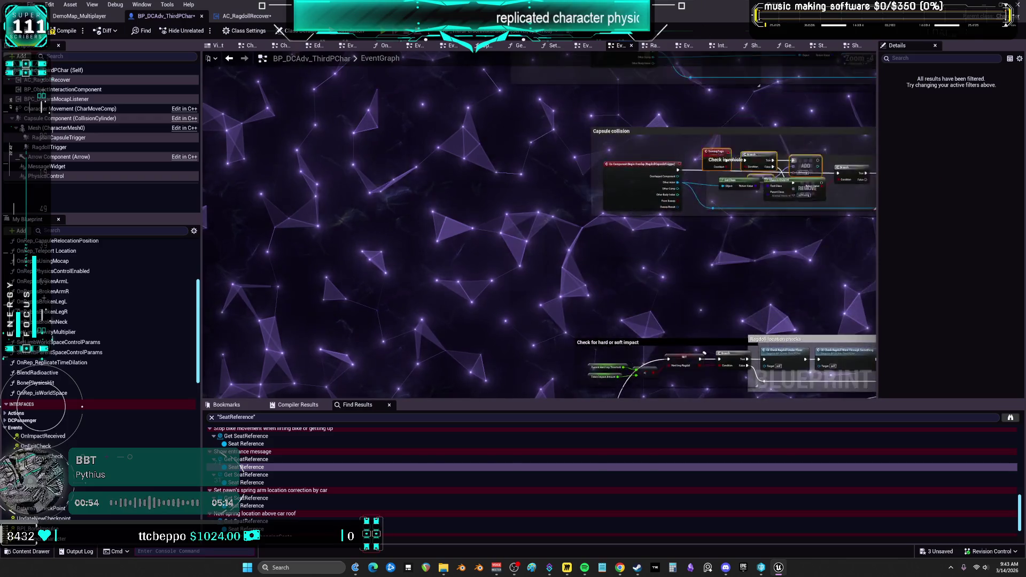
drag(604, 170, 609, 412)
drag(616, 87, 653, 205)
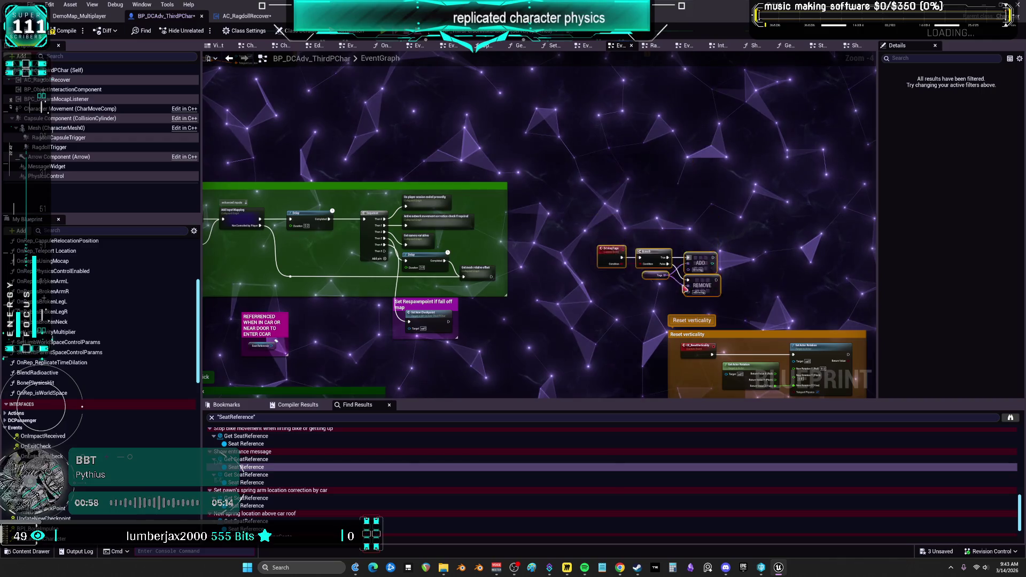
mouse_move(146, 287)
mouse_down()
mouse_move(374, 283)
mouse_move(407, 271)
mouse_up()
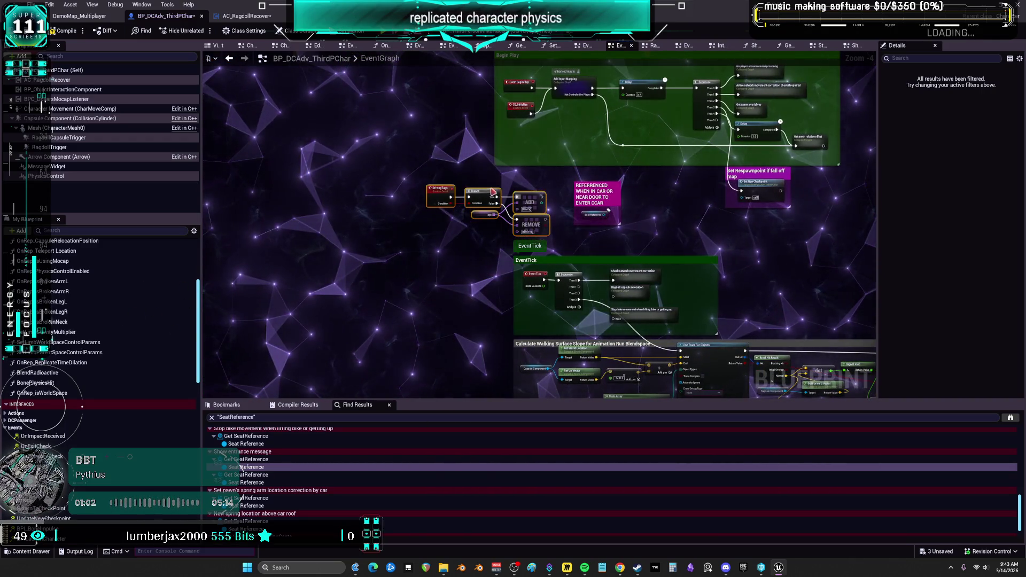
scroll(505, 190, up, 3)
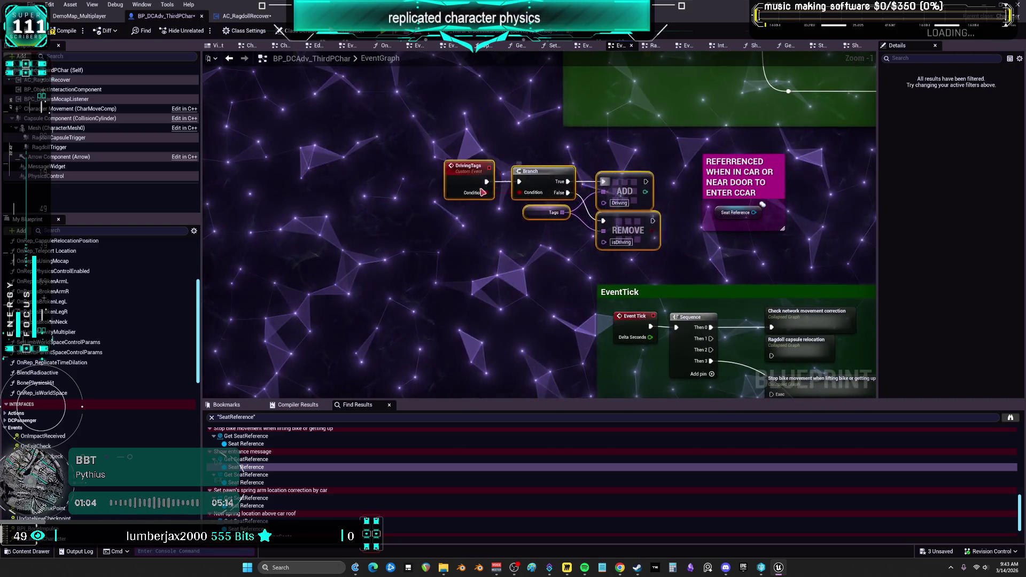
text(cUNIMPLEMENTED)
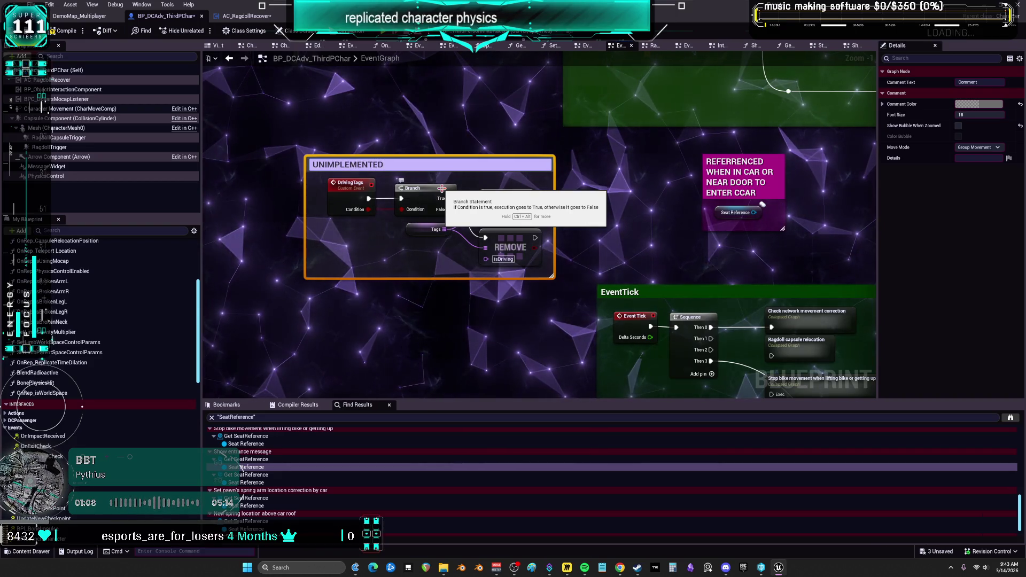
Step: Title the comment UNIMPLEMENTED~~~~~ and set its colour to full yellow
key(Return)
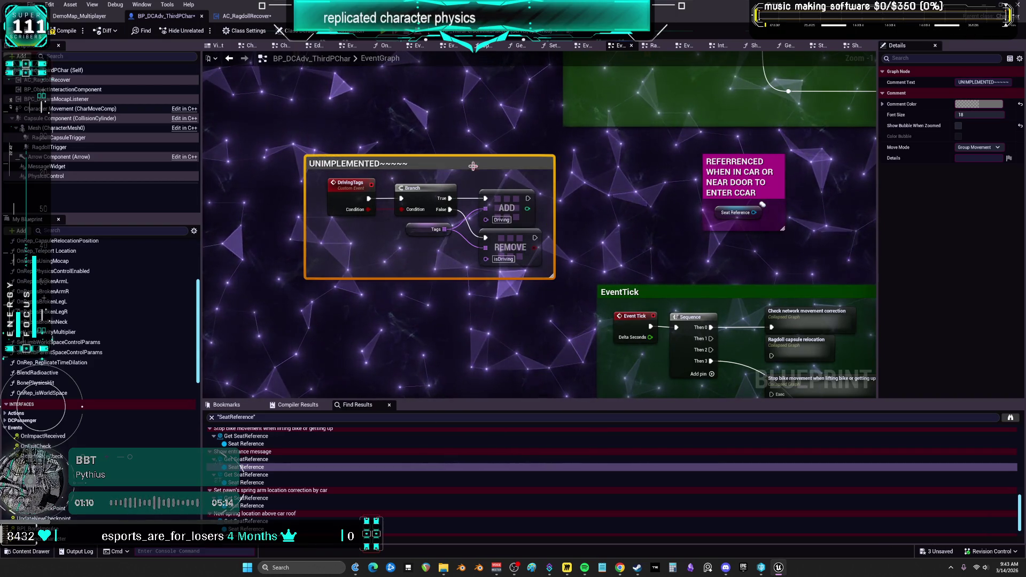
click(979, 104)
click(880, 190)
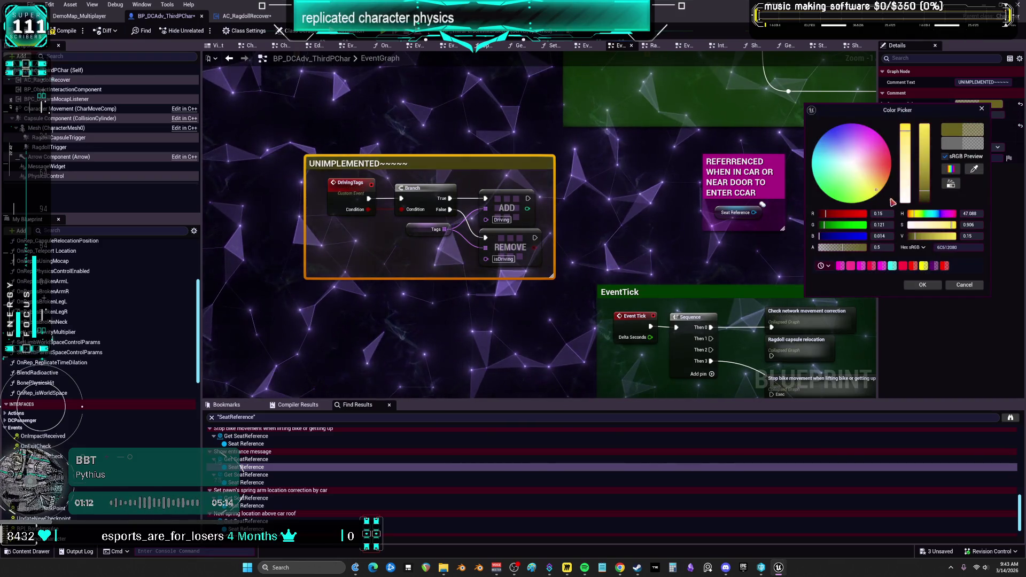
drag(924, 190, 923, 109)
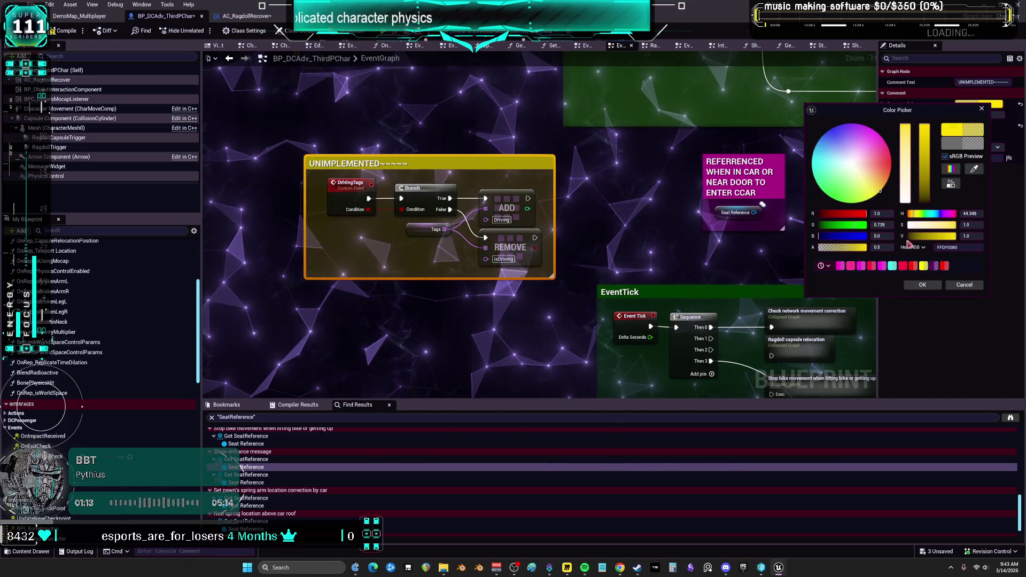
click(923, 285)
click(626, 252)
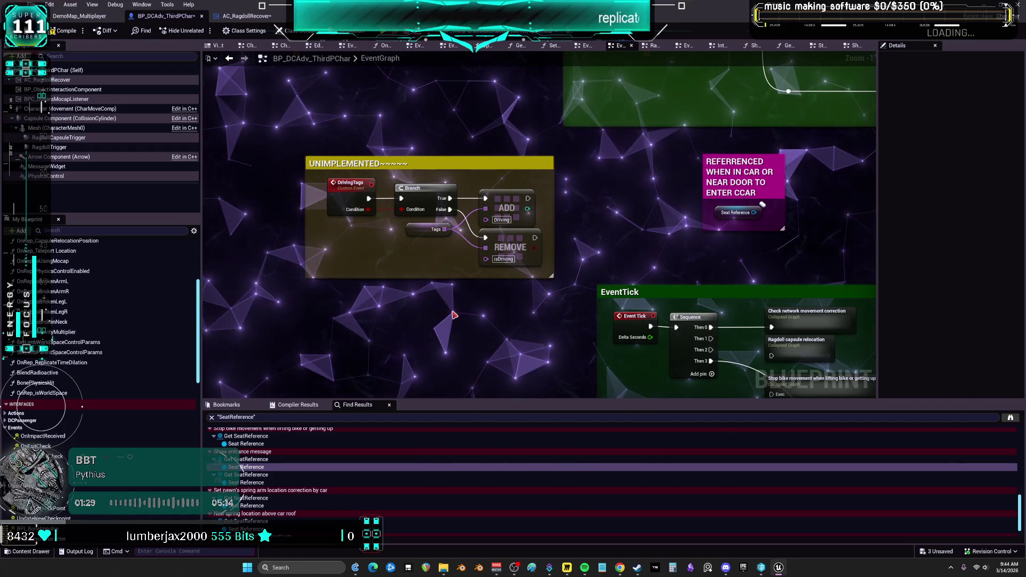
Step: Add a Set Tags node wired from a Self reference, placed beside the UNIMPLEMENTED comment
right_click(346, 309)
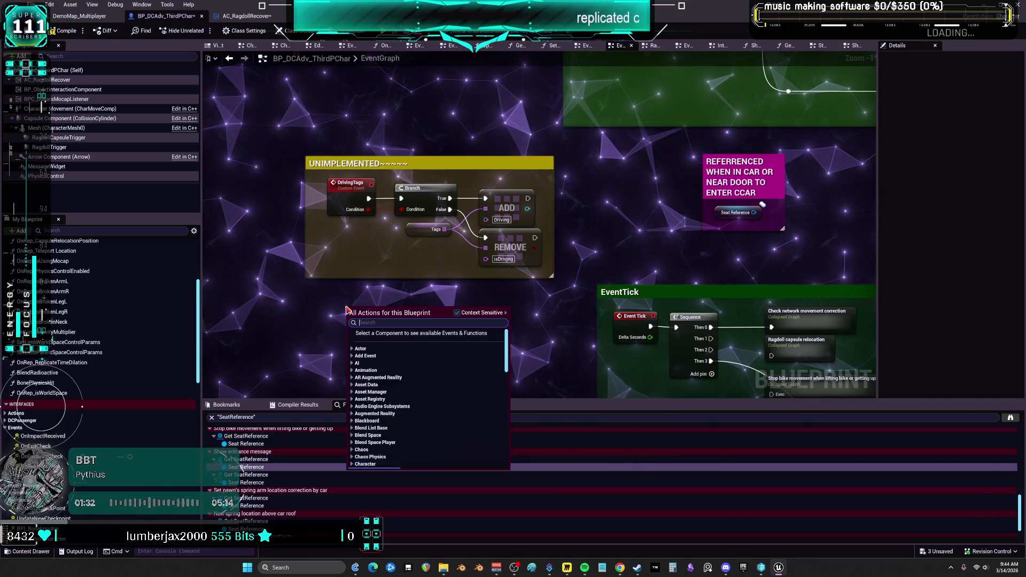
click(402, 342)
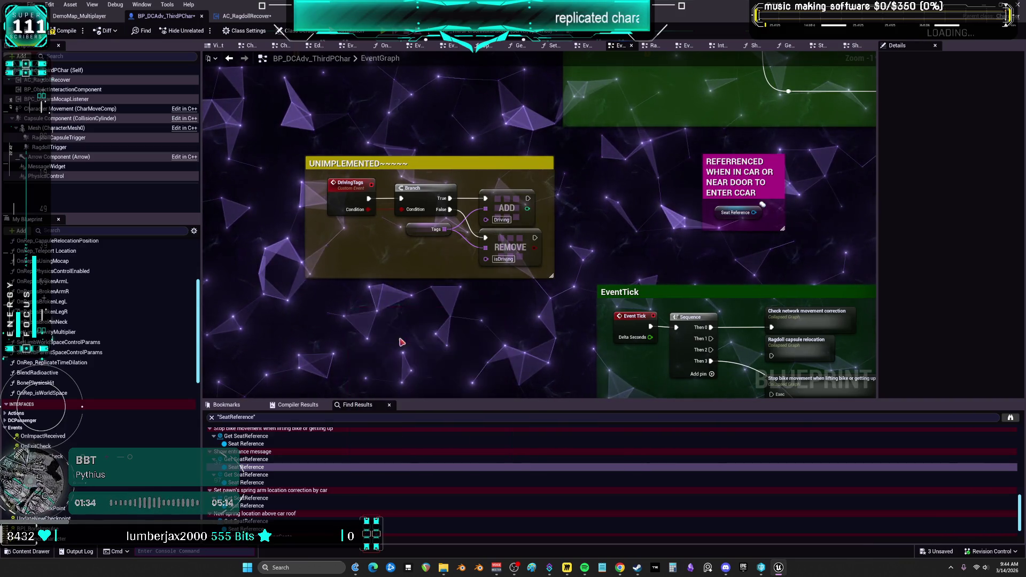
drag(382, 308, 412, 325)
text(TAG)
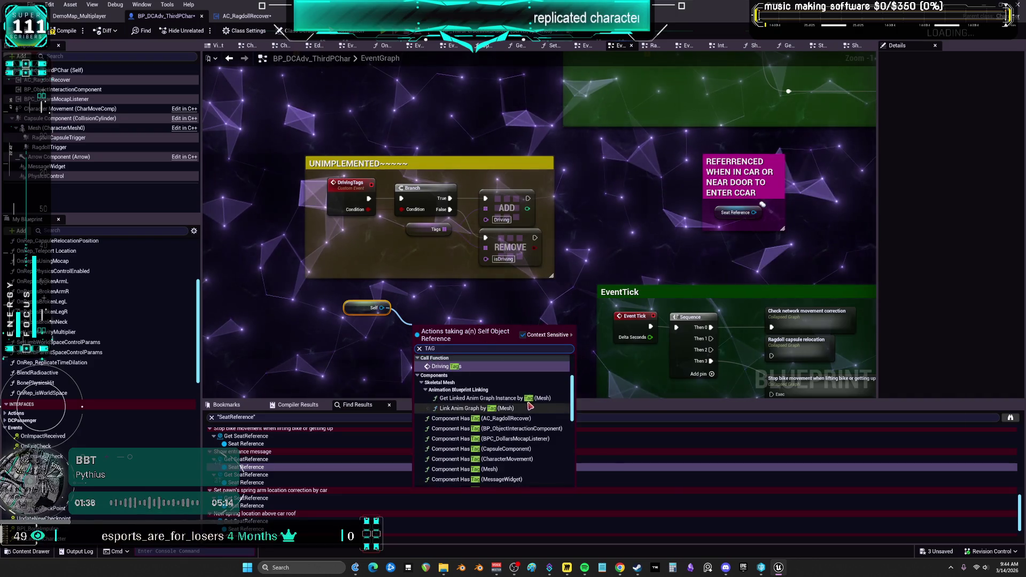
scroll(532, 407, down, 5)
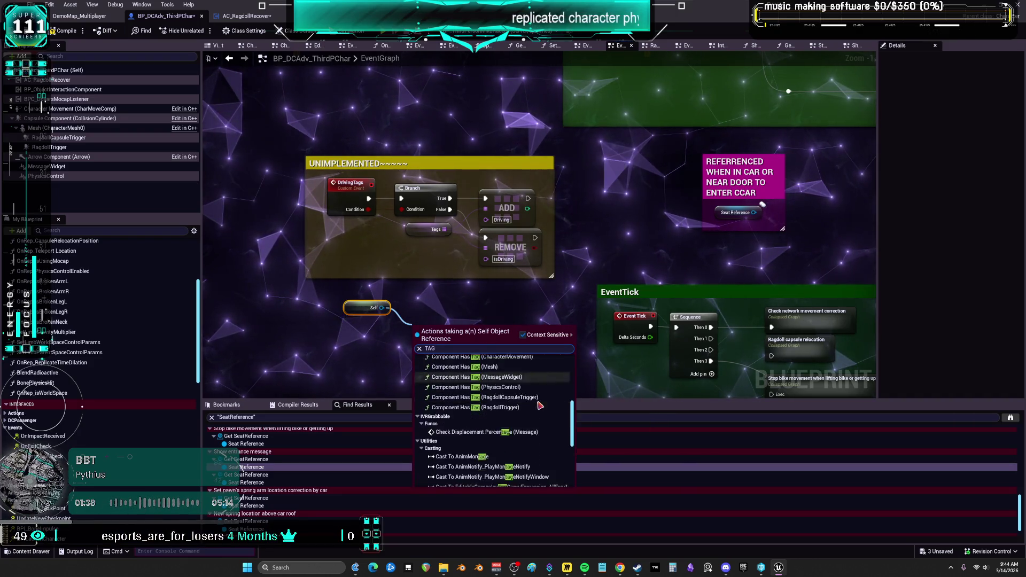
scroll(539, 406, down, 5)
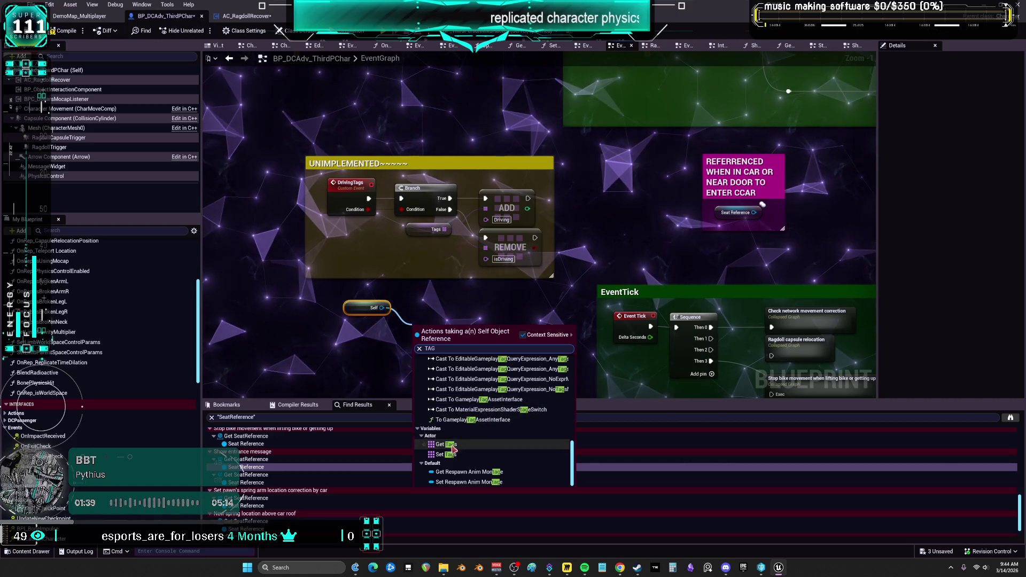
click(446, 454)
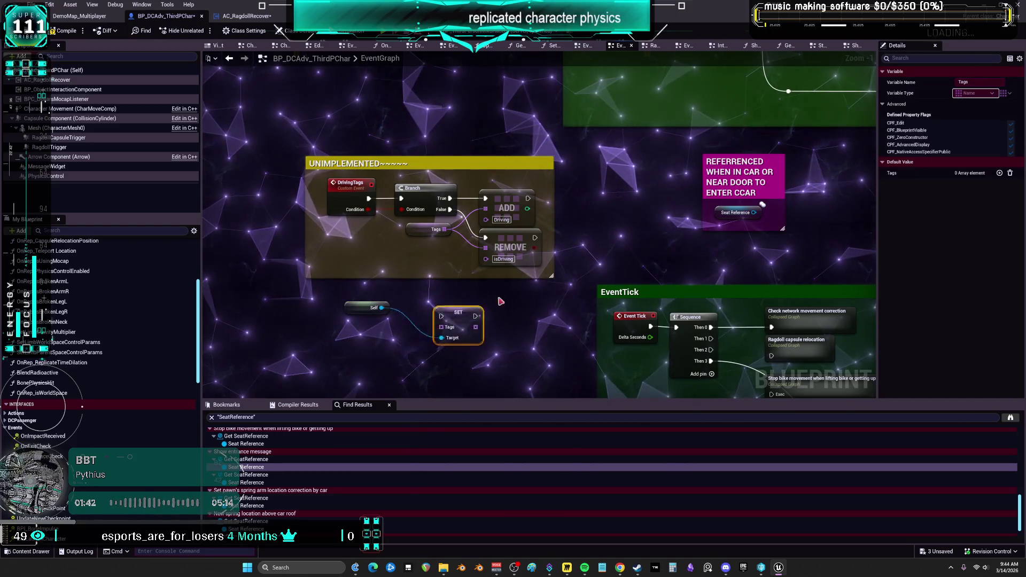
drag(459, 327, 583, 215)
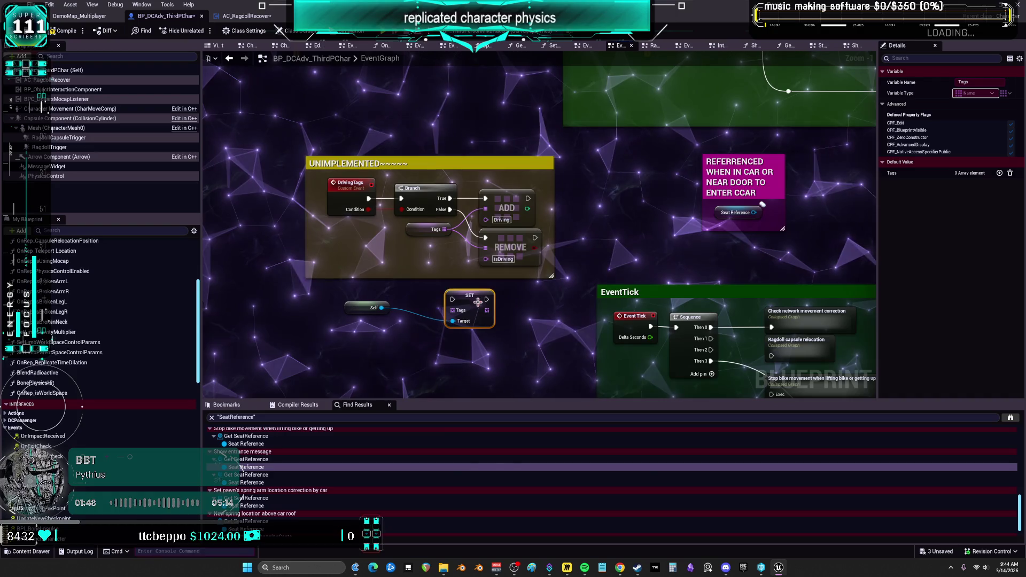
Step: Add a Get Tags node from the same Self reference and arrange the three nodes
drag(407, 276, 421, 310)
text(GE)
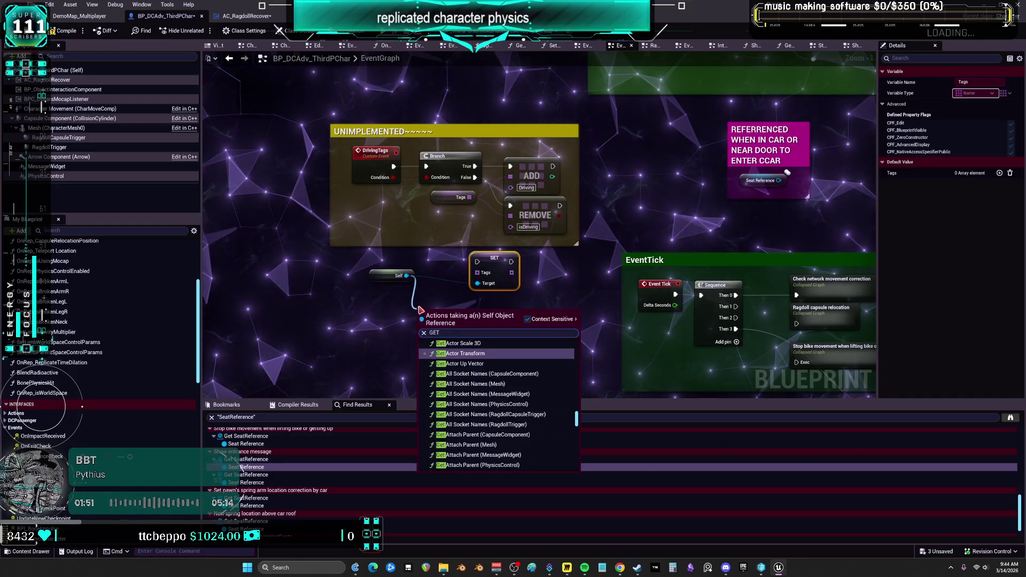
text(TAG)
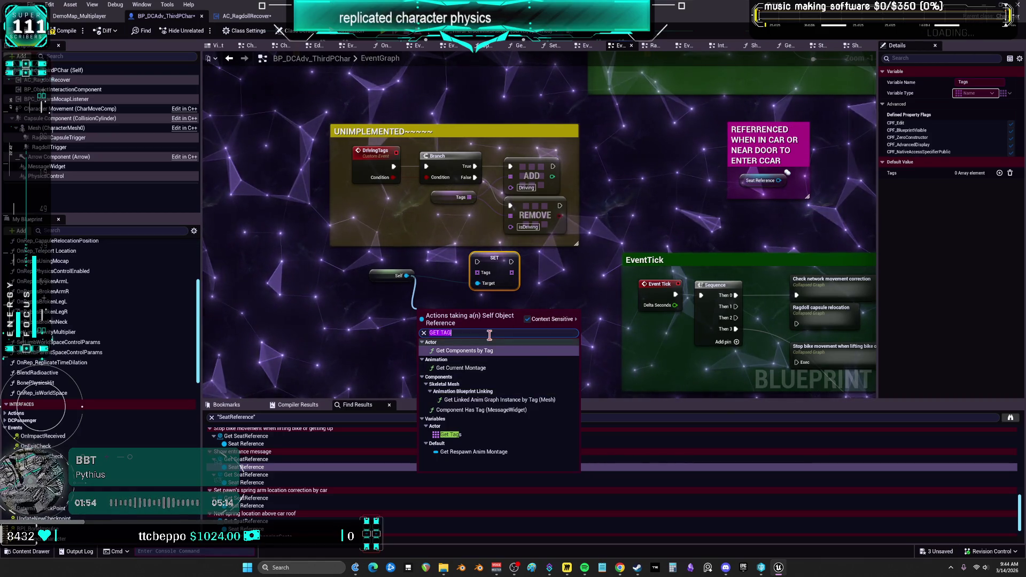
text(REMOVE T)
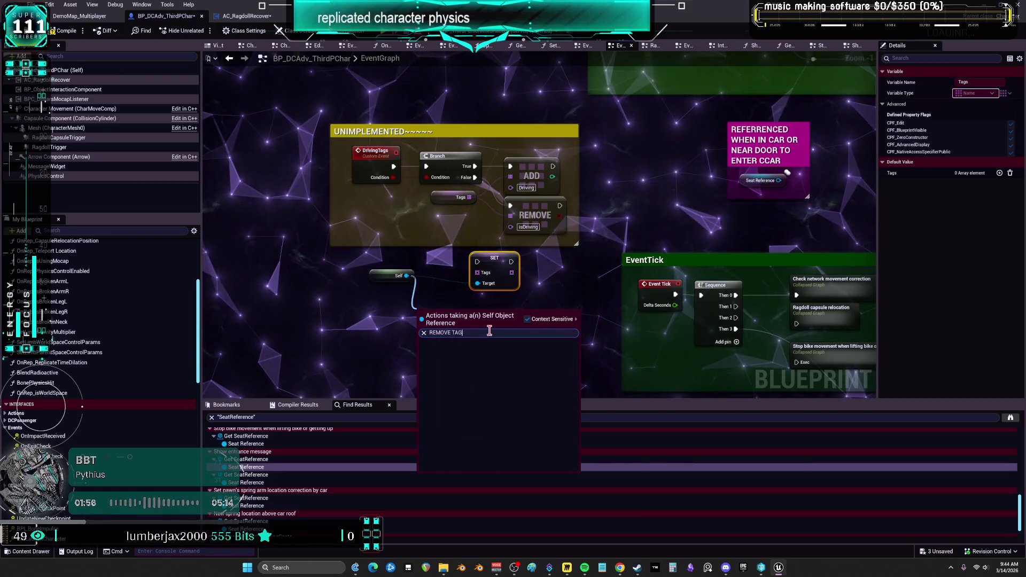
key(BackSpace)
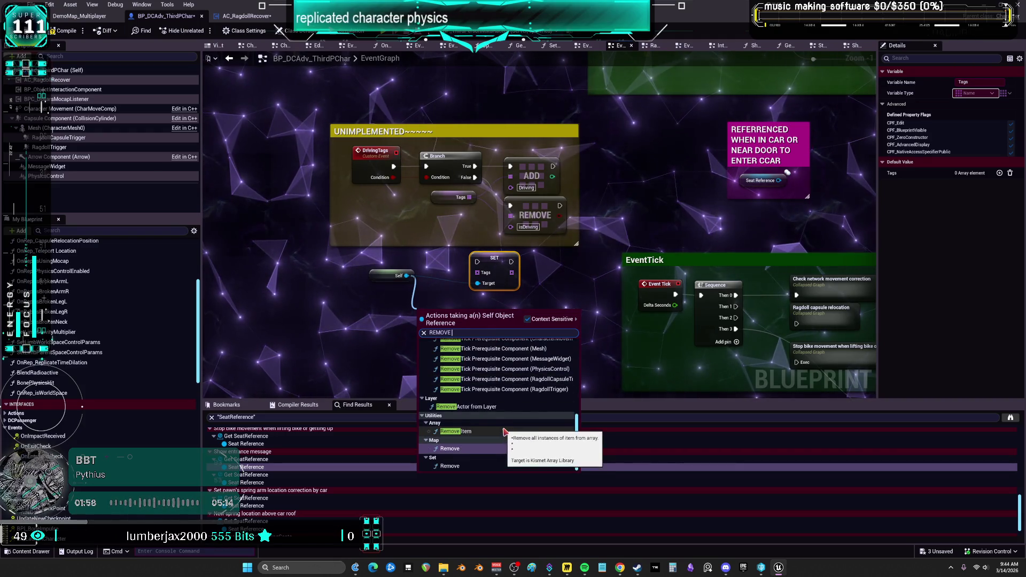
key(Escape)
mouse_move(406, 276)
mouse_down()
mouse_move(477, 283)
mouse_move(419, 330)
mouse_up()
text(GET TAG)
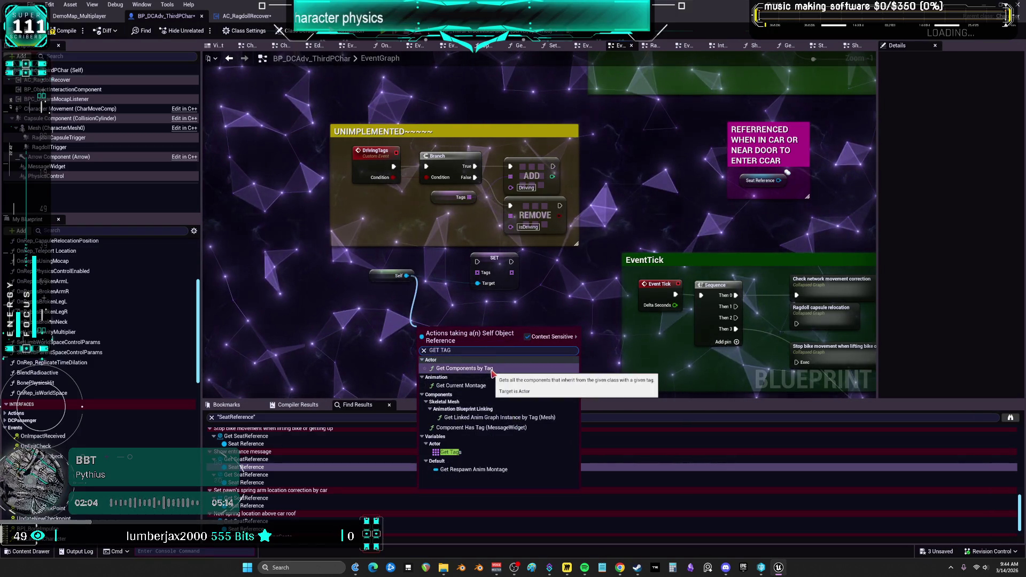
click(450, 452)
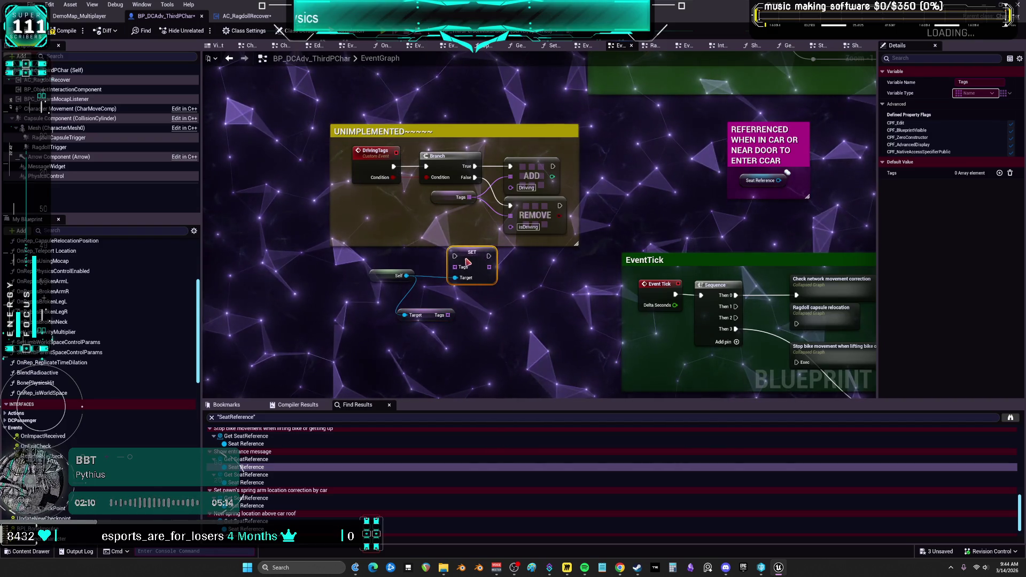
drag(375, 277, 364, 284)
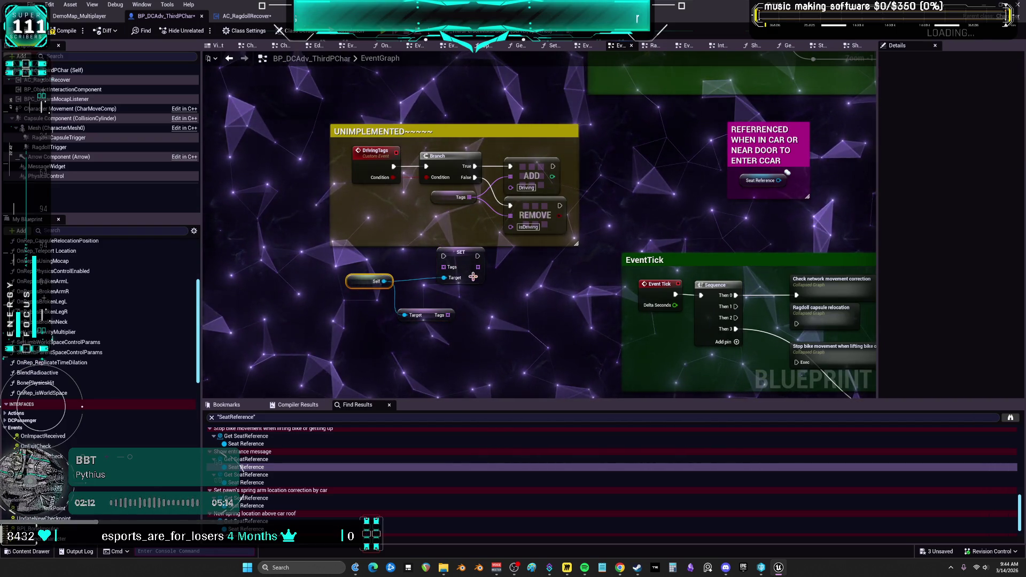
drag(492, 360, 455, 259)
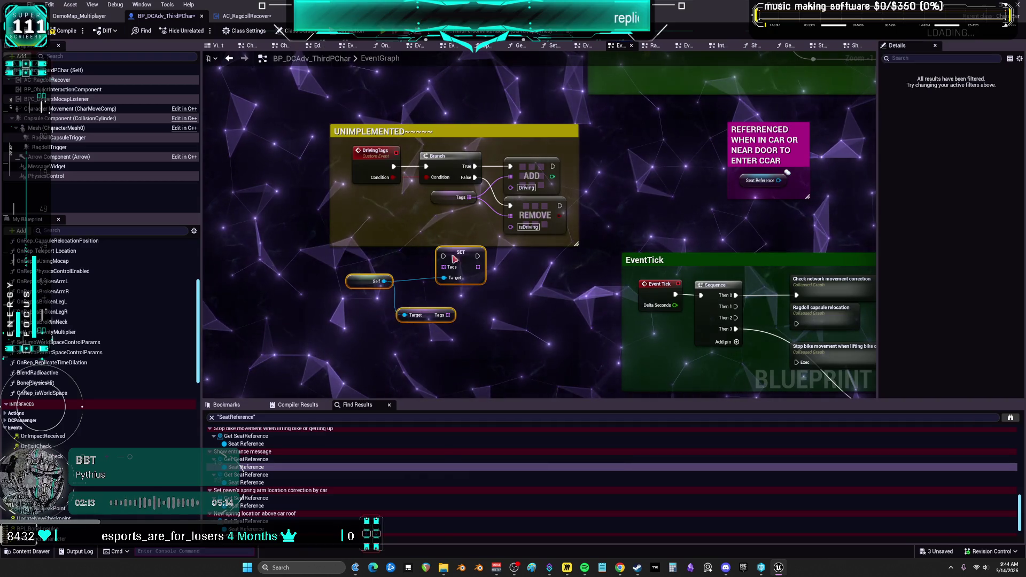
click(505, 312)
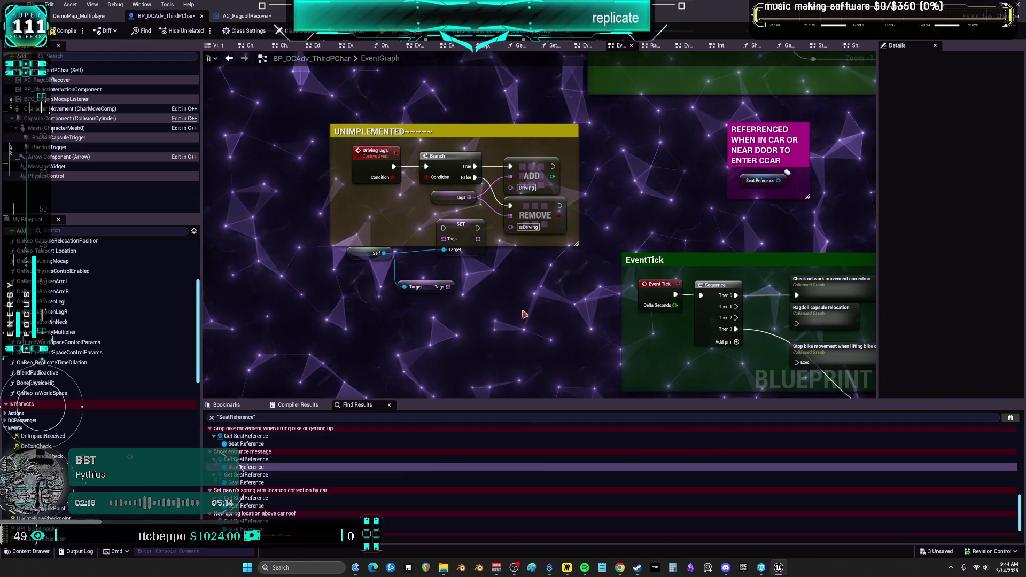
Step: Lift Disable Movement and its Character Movement getter above the Deactivate capsule physics comment
scroll(508, 320, down, 4)
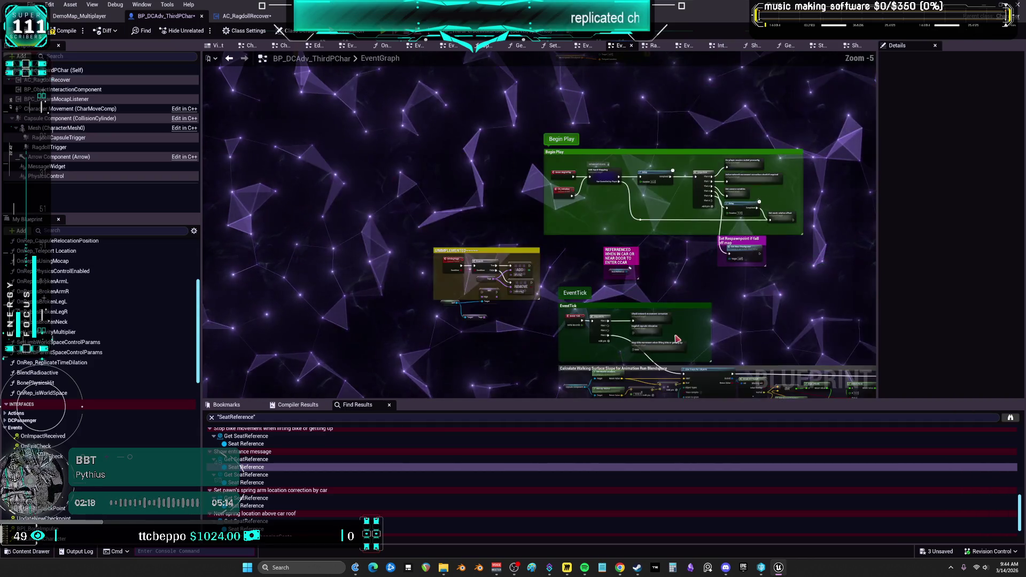
drag(582, 333, 537, 168)
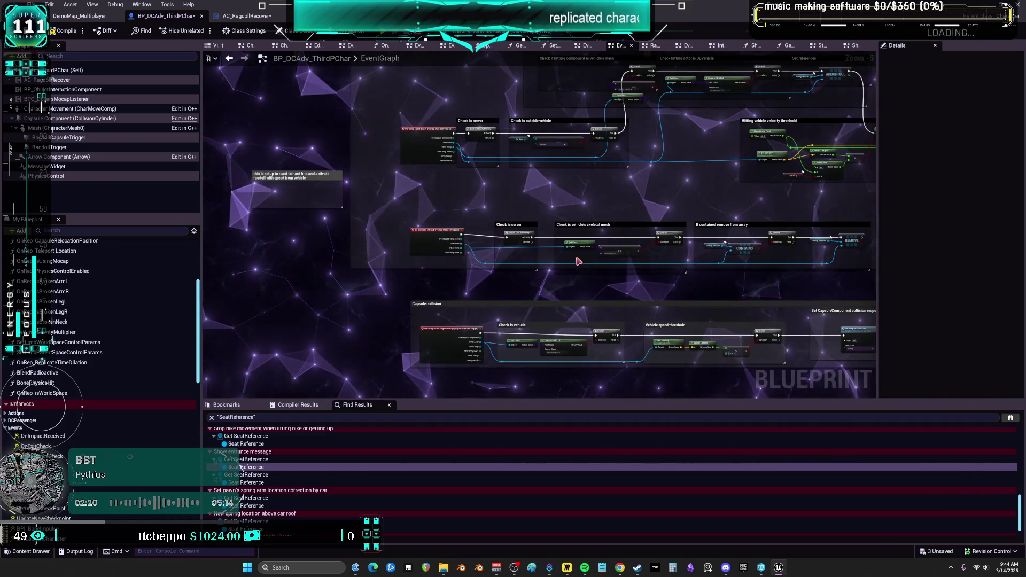
drag(579, 262, 545, 240)
scroll(554, 318, up, 4)
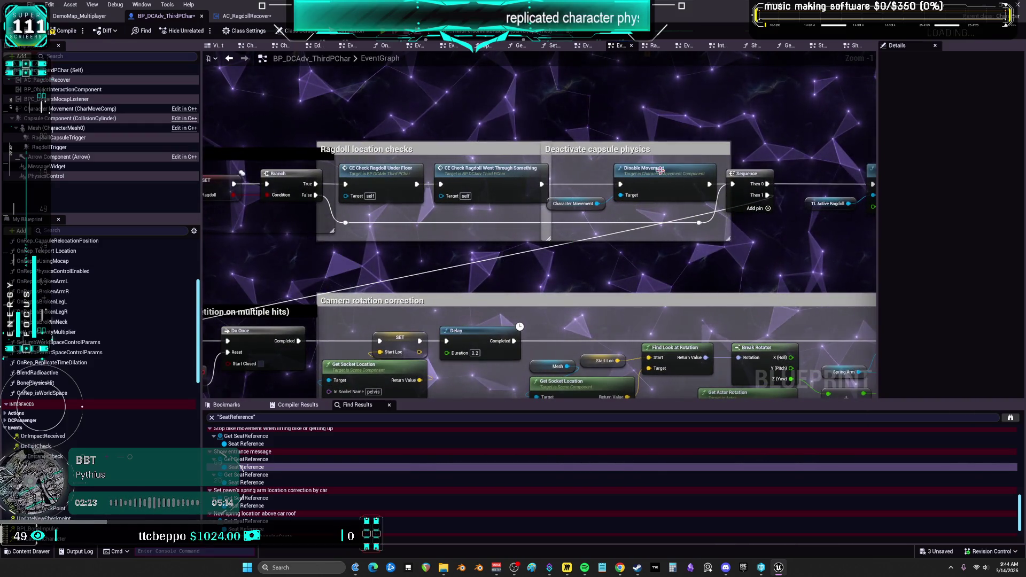
drag(494, 177, 797, 161)
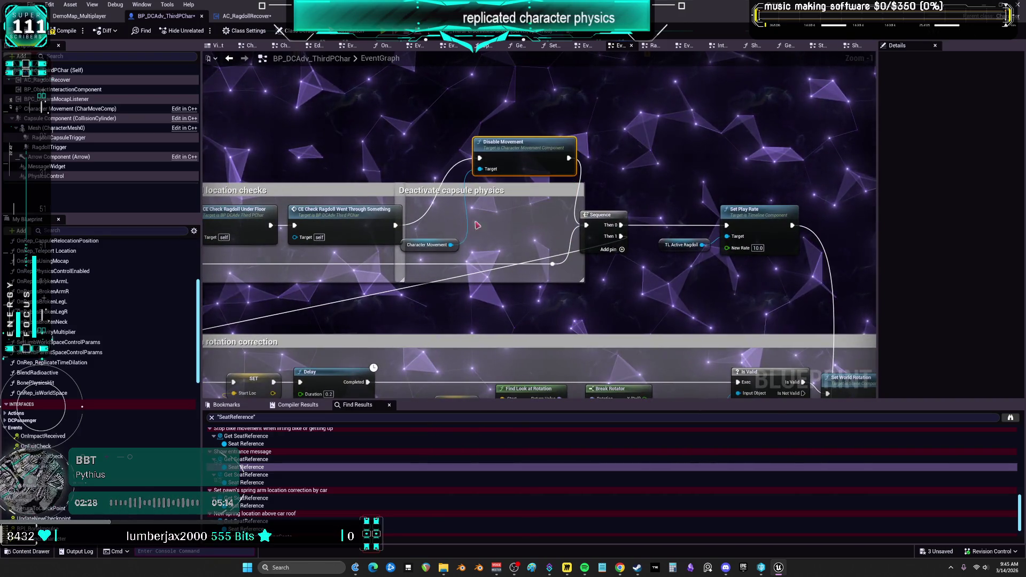
drag(415, 243, 494, 133)
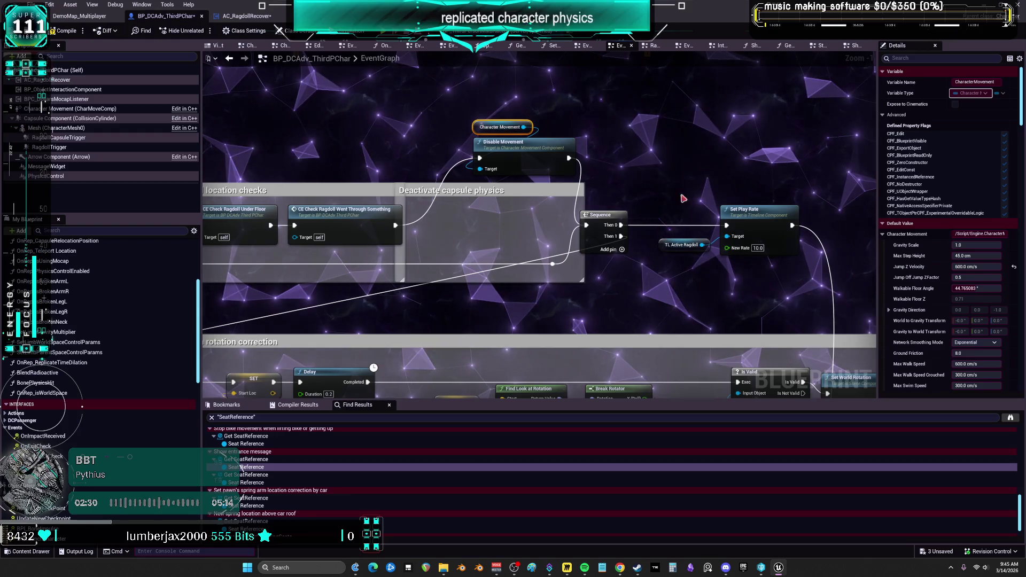
drag(507, 216, 806, 171)
mouse_move(475, 213)
mouse_down()
mouse_move(543, 54)
mouse_move(532, 314)
mouse_up()
drag(681, 301, 611, 202)
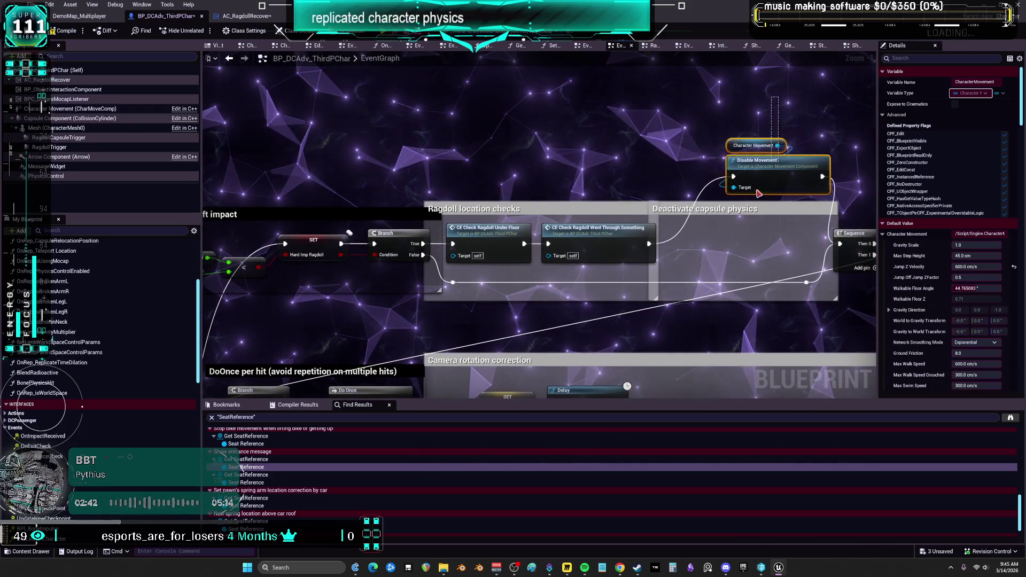
Step: Return Disable Movement to its comment and wrap both CE Check Ragdoll nodes in a 'USEFUL, ADD' comment
drag(759, 192, 758, 231)
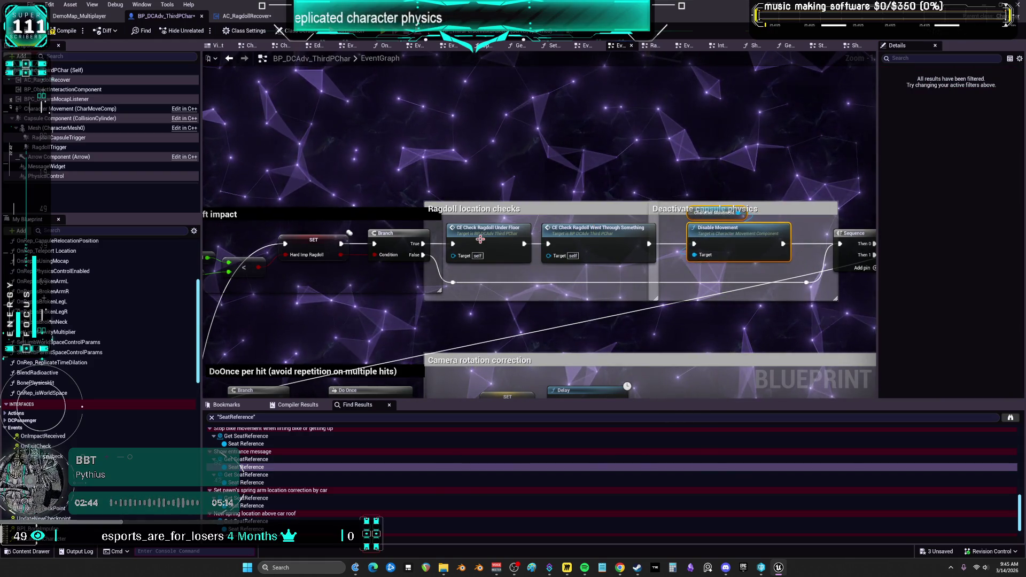
drag(479, 240, 483, 142)
drag(609, 183, 599, 127)
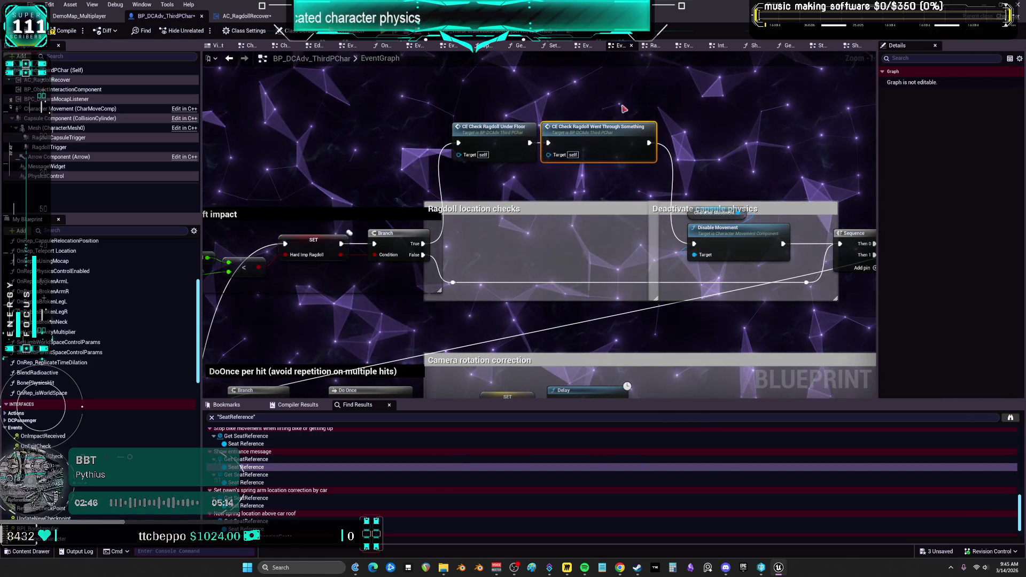
text(cC)
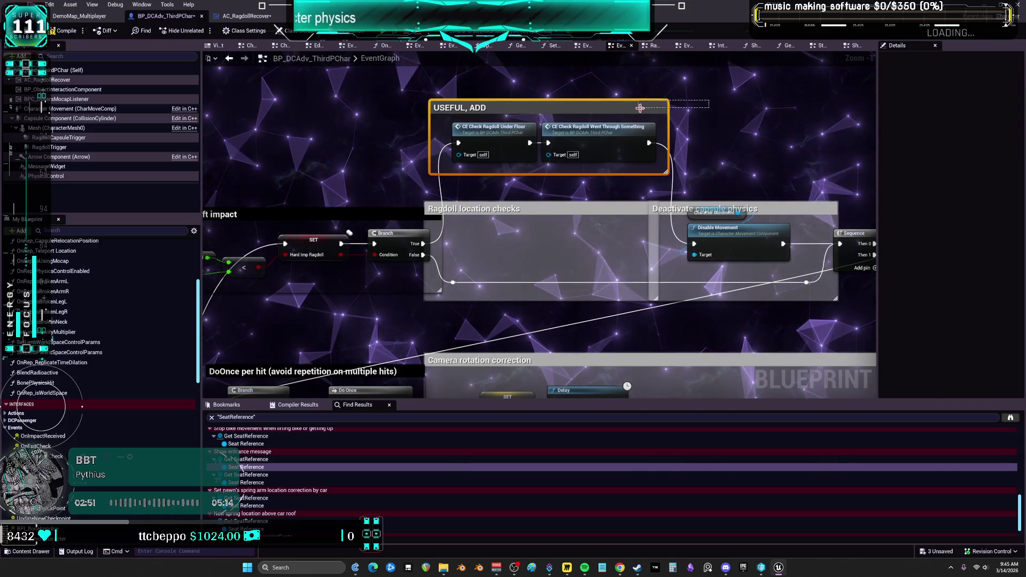
Step: Colour the USEFUL, ADD comment cyan
click(978, 104)
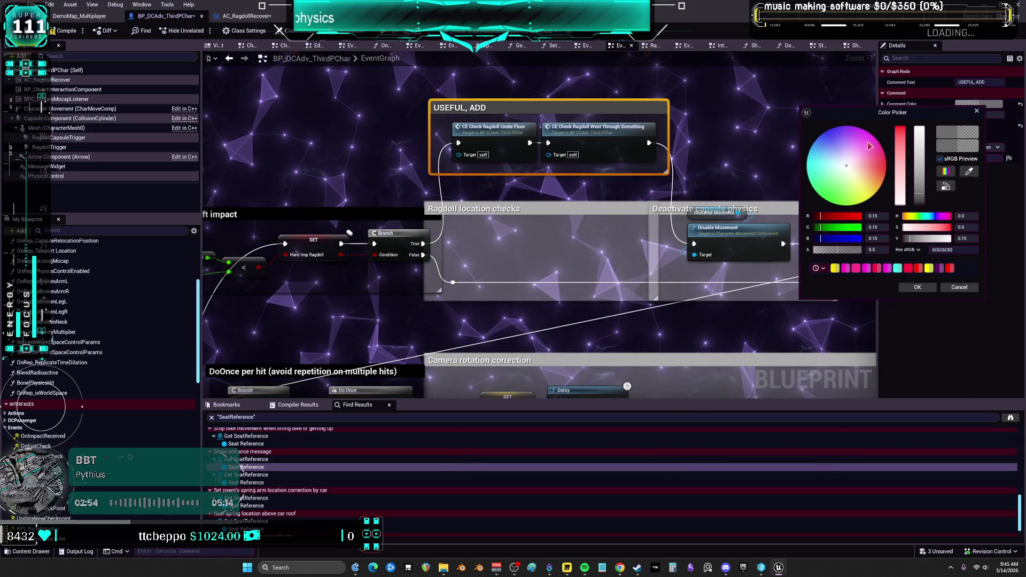
drag(870, 146, 874, 136)
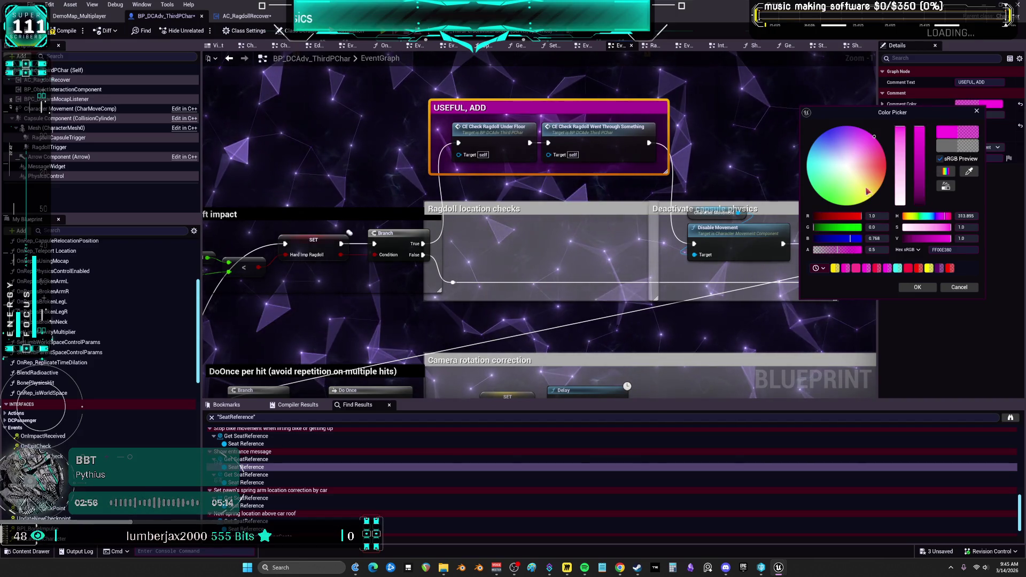
drag(831, 186, 808, 165)
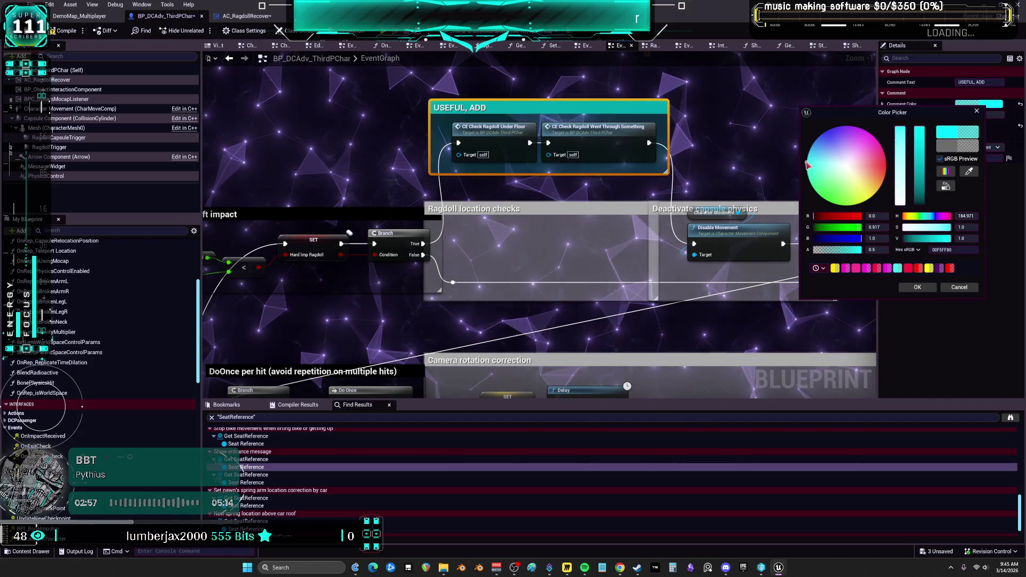
click(915, 289)
mouse_move(848, 222)
mouse_down()
mouse_move(633, 222)
mouse_move(580, 202)
mouse_up()
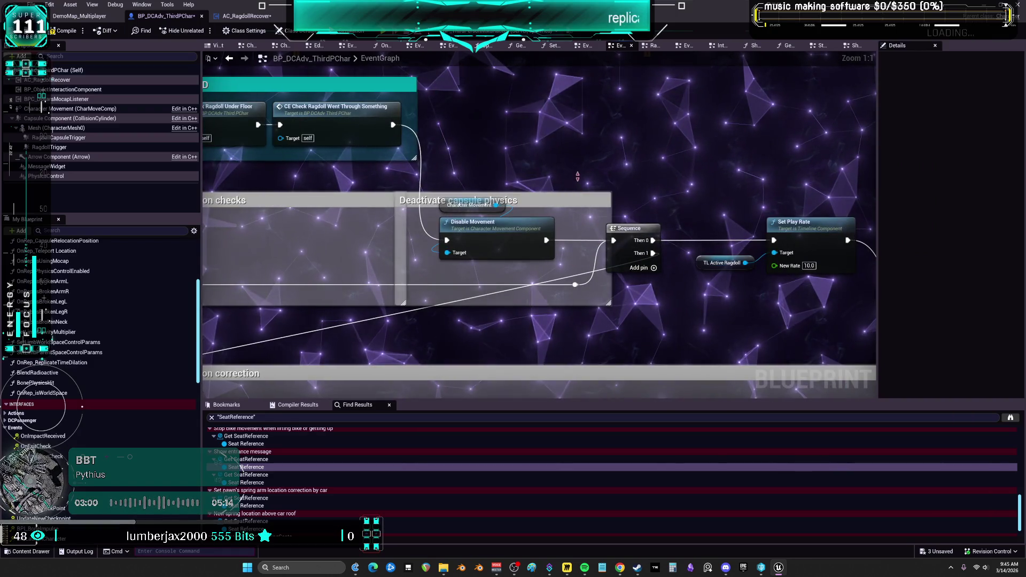
mouse_move(684, 186)
mouse_down()
mouse_move(621, 305)
mouse_move(712, 277)
mouse_move(712, 256)
mouse_move(456, 184)
mouse_move(390, 182)
mouse_move(406, 139)
mouse_move(535, 107)
mouse_move(664, 162)
mouse_up()
Step: Nudge the blend weight and Mesh nodes, then shift Select and Hard Imp Ragdoll right
mouse_move(679, 351)
mouse_down()
mouse_move(518, 146)
mouse_move(472, 155)
mouse_move(374, 220)
mouse_up()
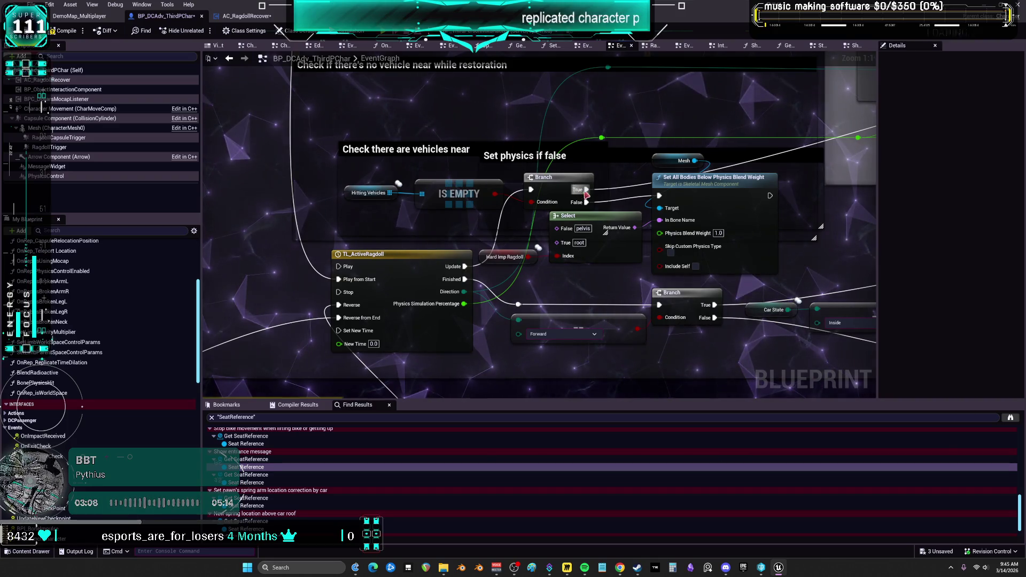
mouse_move(693, 160)
mouse_down()
mouse_move(517, 190)
mouse_move(501, 198)
mouse_move(514, 210)
mouse_up()
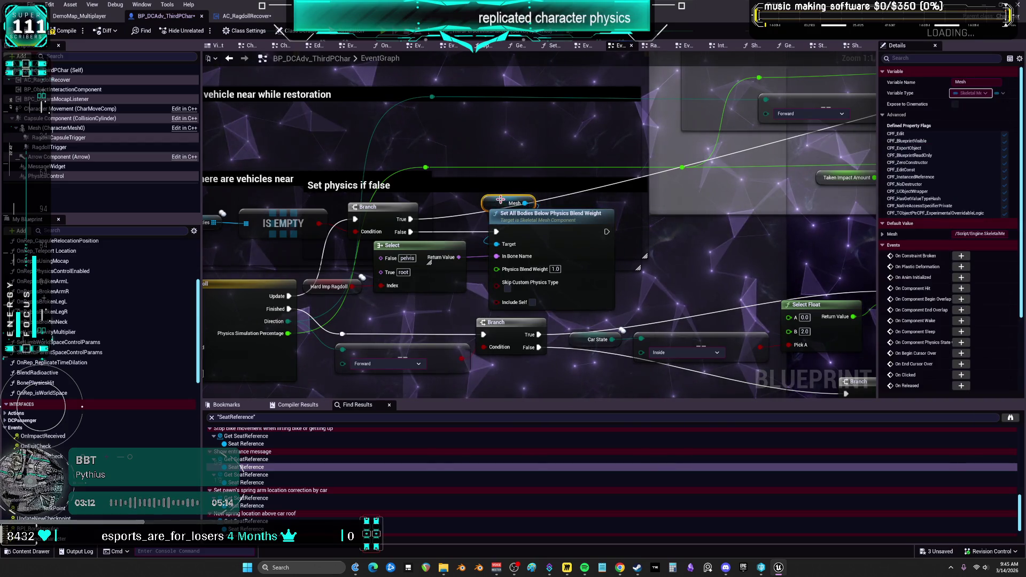
drag(571, 168, 679, 129)
click(553, 238)
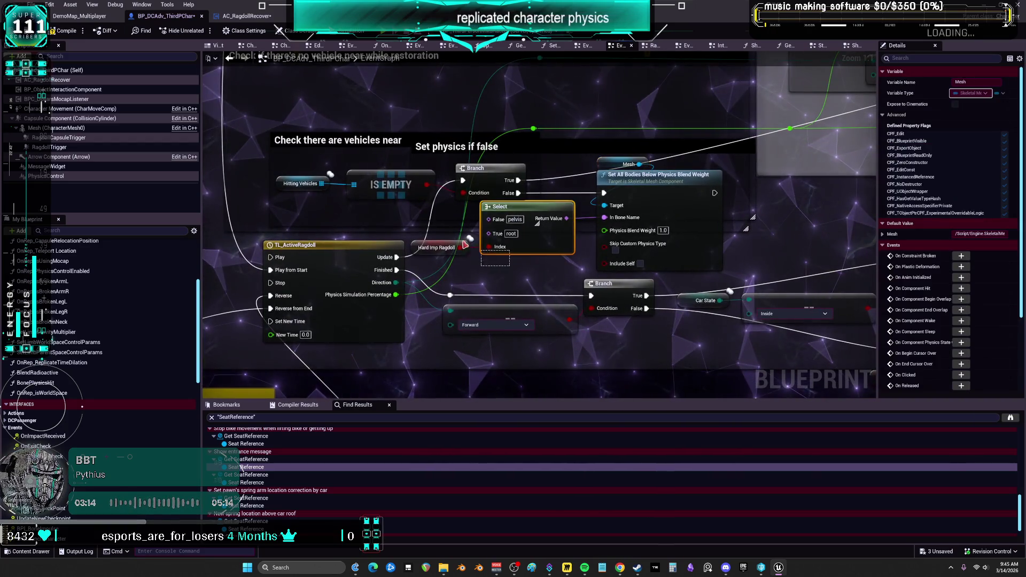
ctrl+click(437, 248)
drag(552, 239, 572, 239)
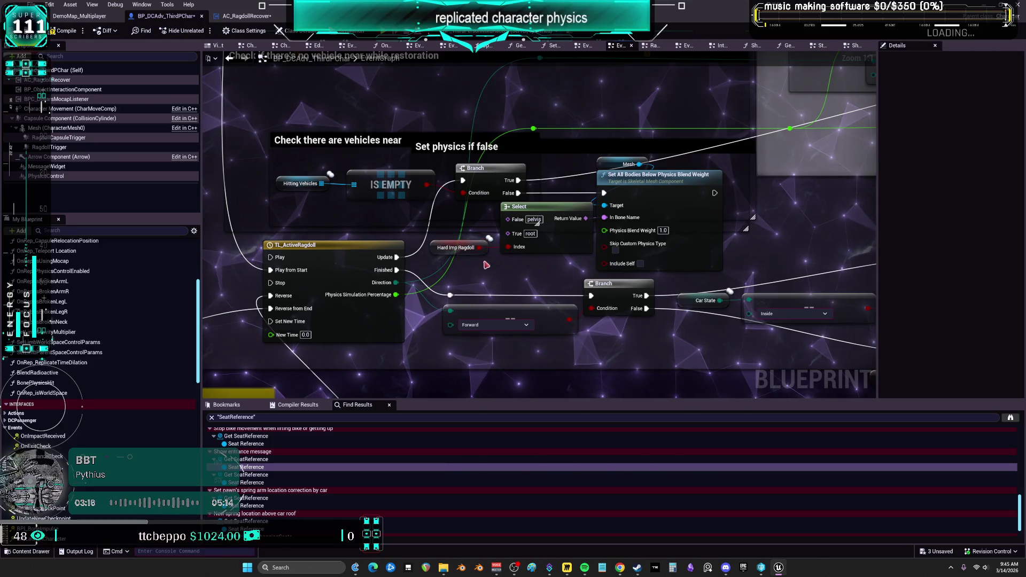
Step: Drop Hard Imp Ragdoll below Select and pan over to the Hitting Vehicles node
mouse_move(427, 251)
mouse_down()
mouse_move(516, 264)
mouse_move(510, 271)
mouse_up()
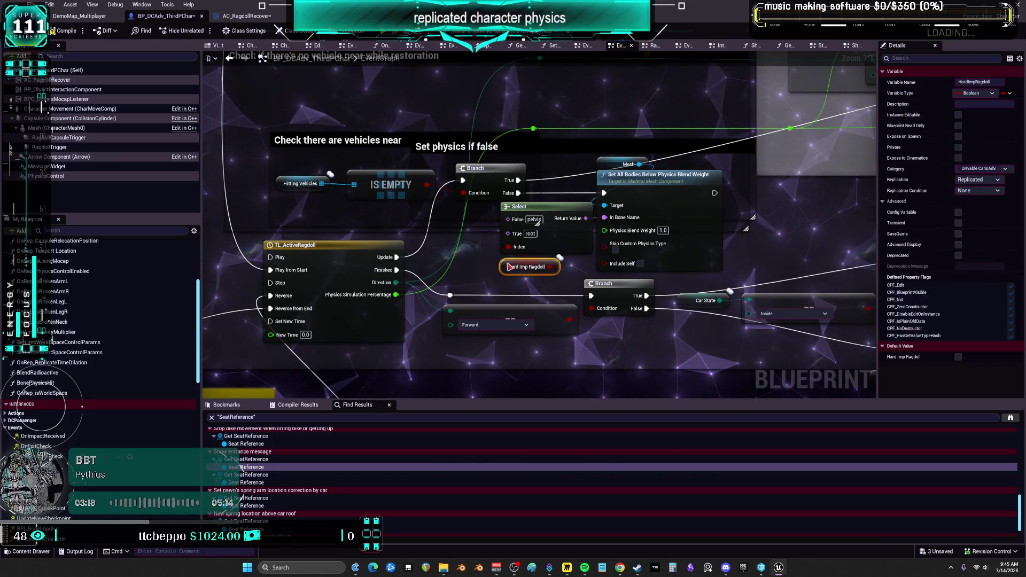
mouse_move(457, 153)
mouse_down()
mouse_move(374, 192)
mouse_move(427, 161)
mouse_move(553, 207)
mouse_up()
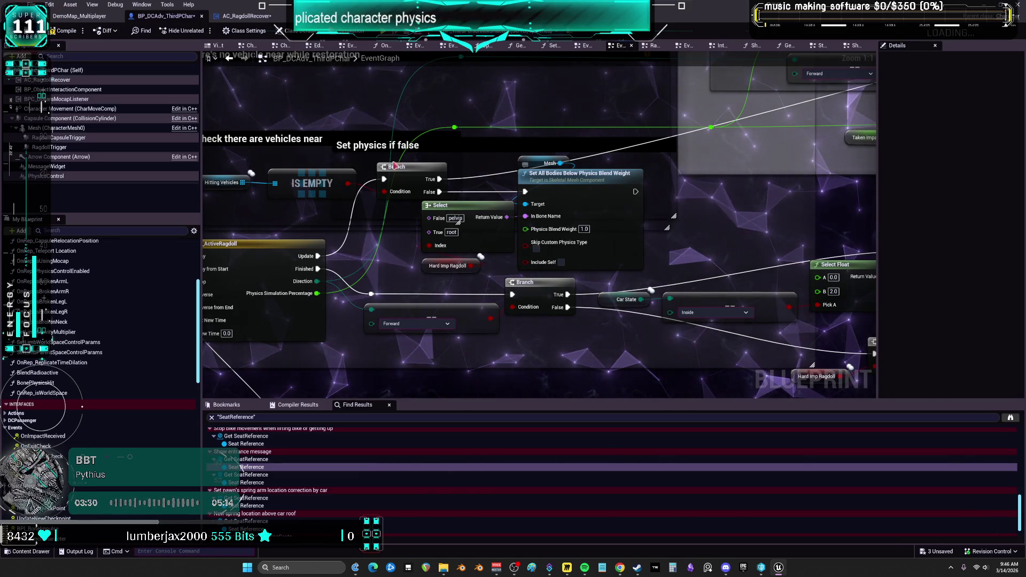
drag(214, 176, 472, 194)
click(471, 198)
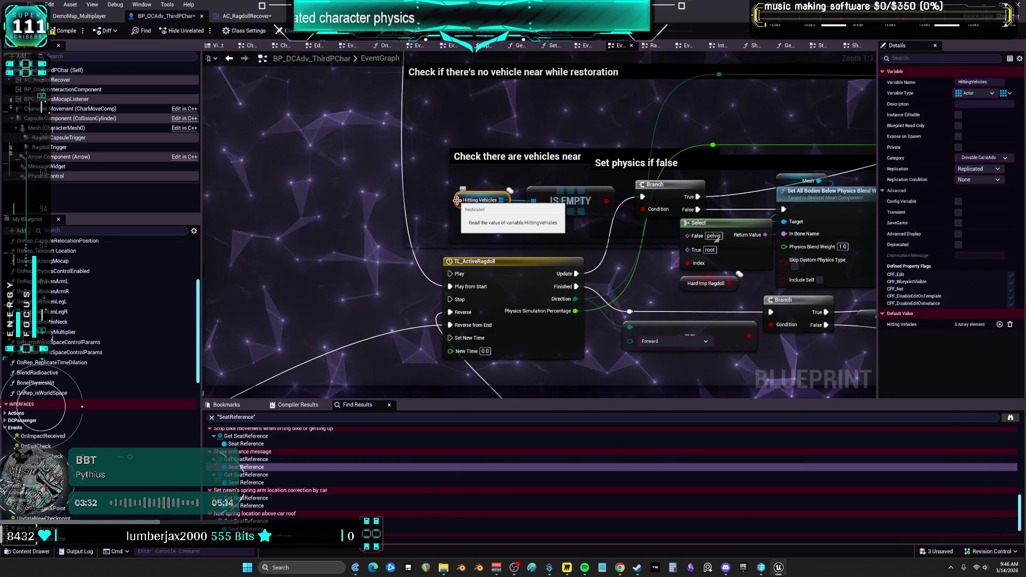
Step: List HittingVehicles references in EventGraph and WaitUntilNoVehiclesNear, then open Find in Blueprints
right_click(460, 202)
mouse_move(515, 280)
click(559, 282)
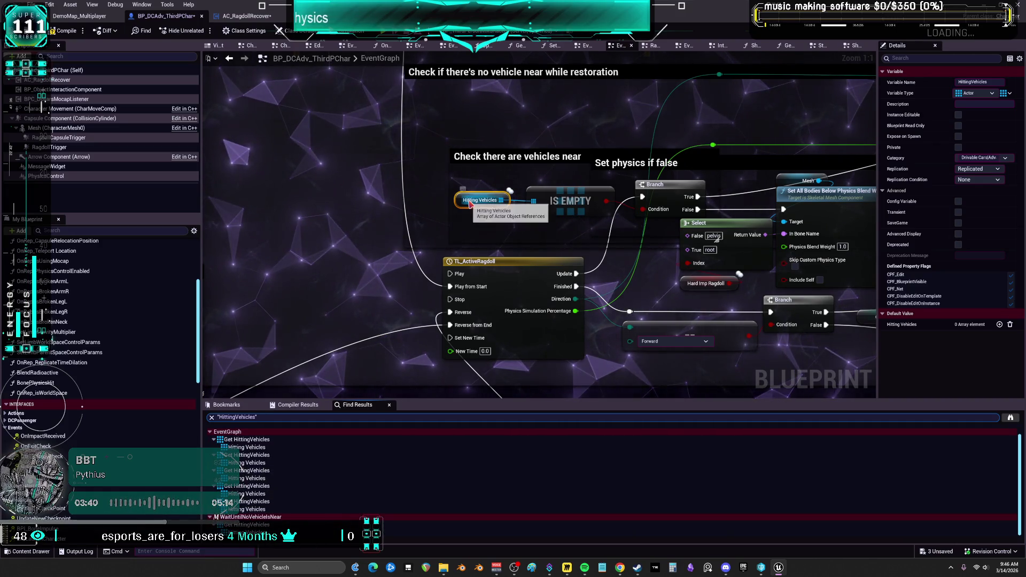
click(367, 236)
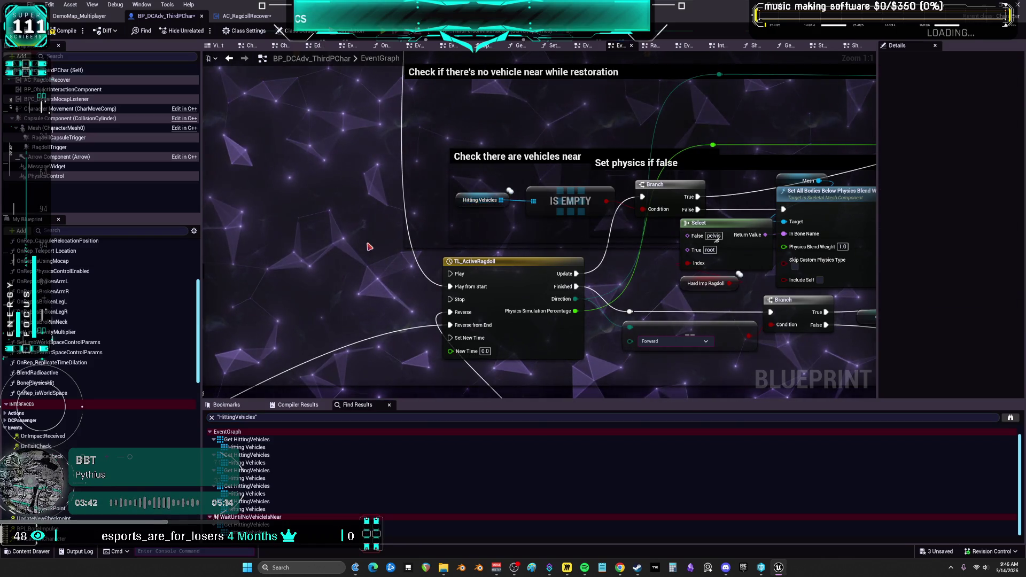
key(ctrl+shift+f)
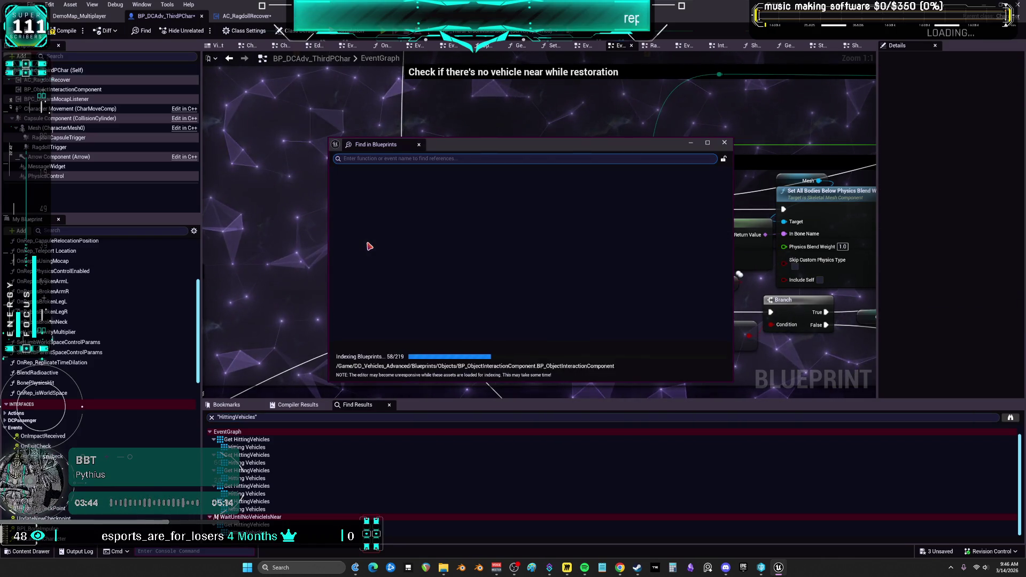
Step: Search all blueprints for 'HITTING VEHICLES' and open its WaitUntilNoVehicleIsNear result
text(HITTING VEHICLES)
key(Return)
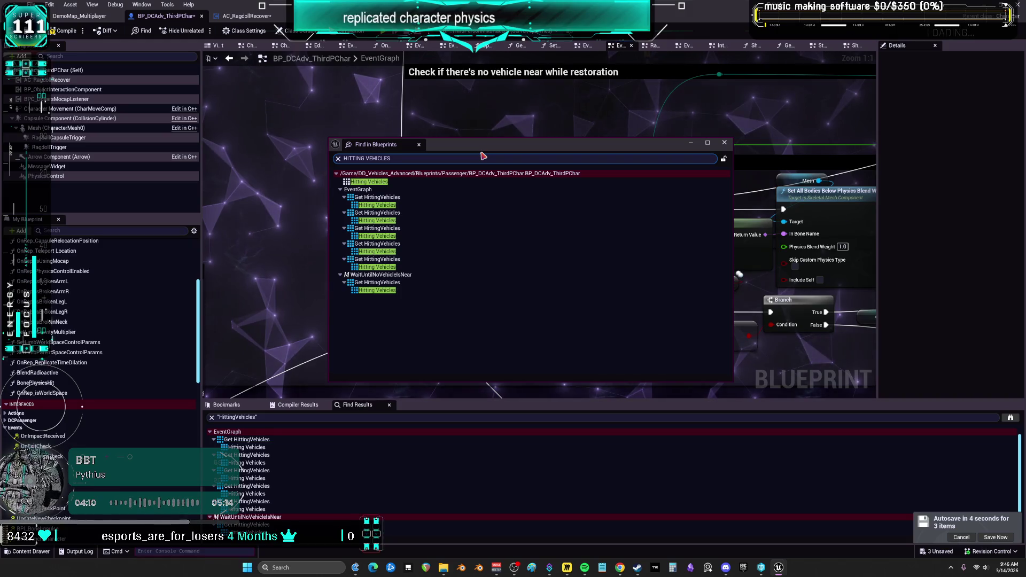
click(394, 291)
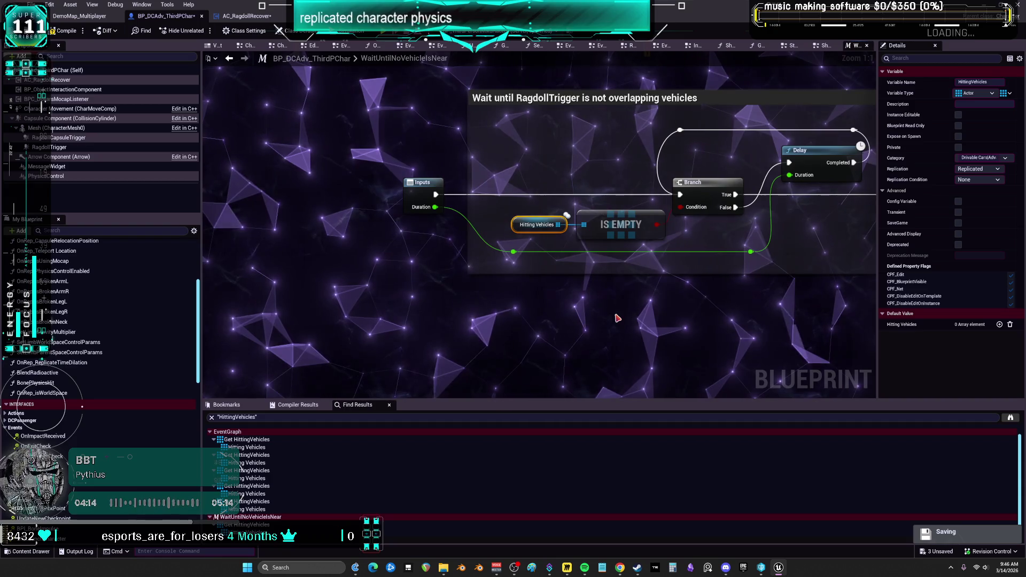
Step: Step through the EventGraph's Hitting Vehicles uses at the CONTAINS, REMOVE and ADDUNIQUE nodes
drag(618, 319, 399, 327)
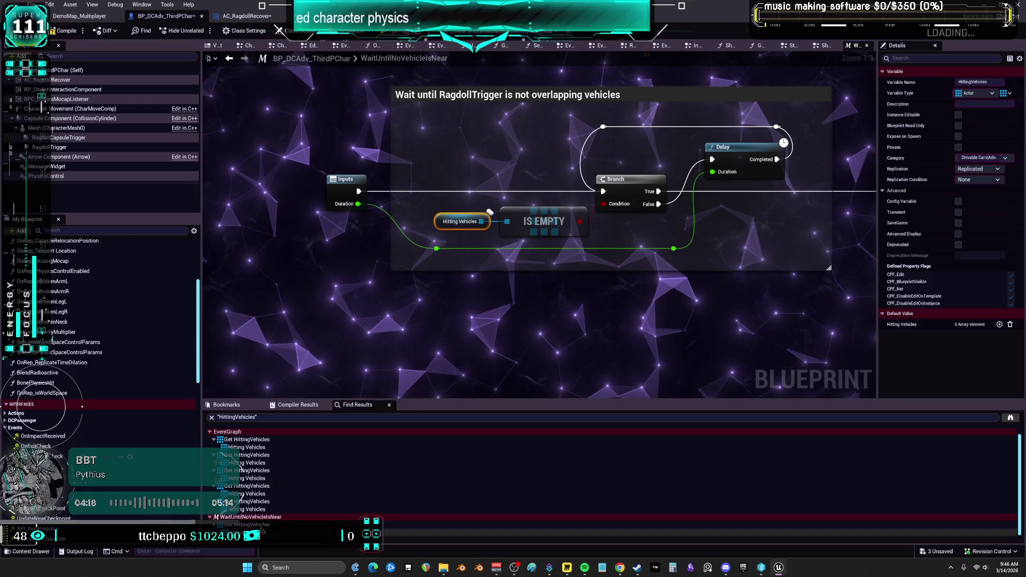
click(256, 510)
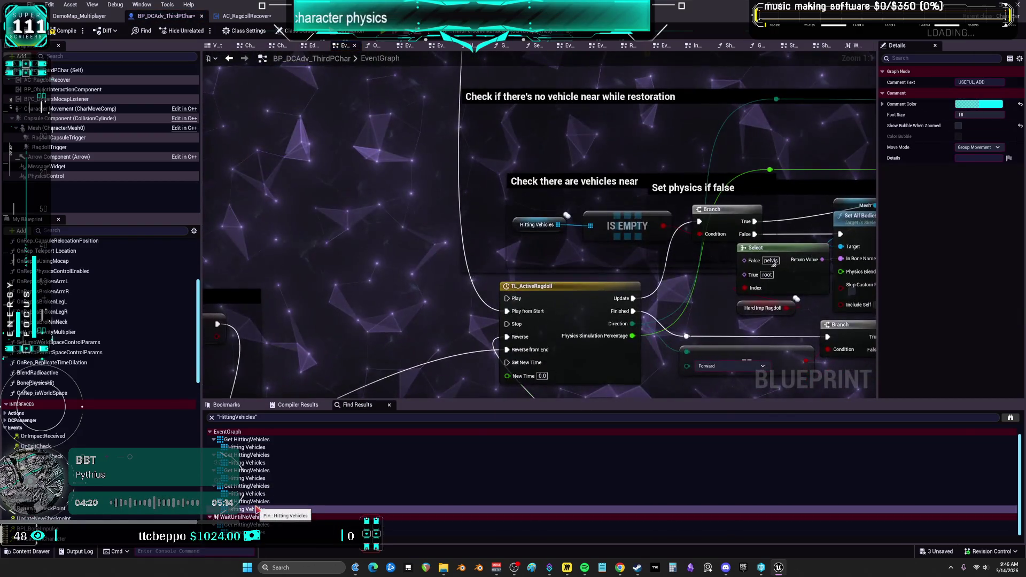
click(255, 495)
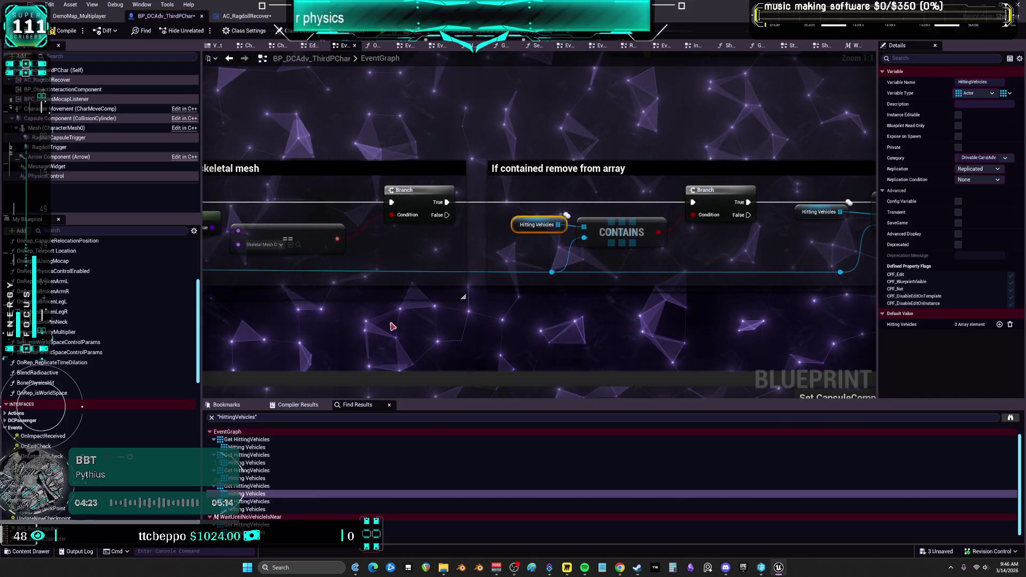
drag(714, 254, 475, 307)
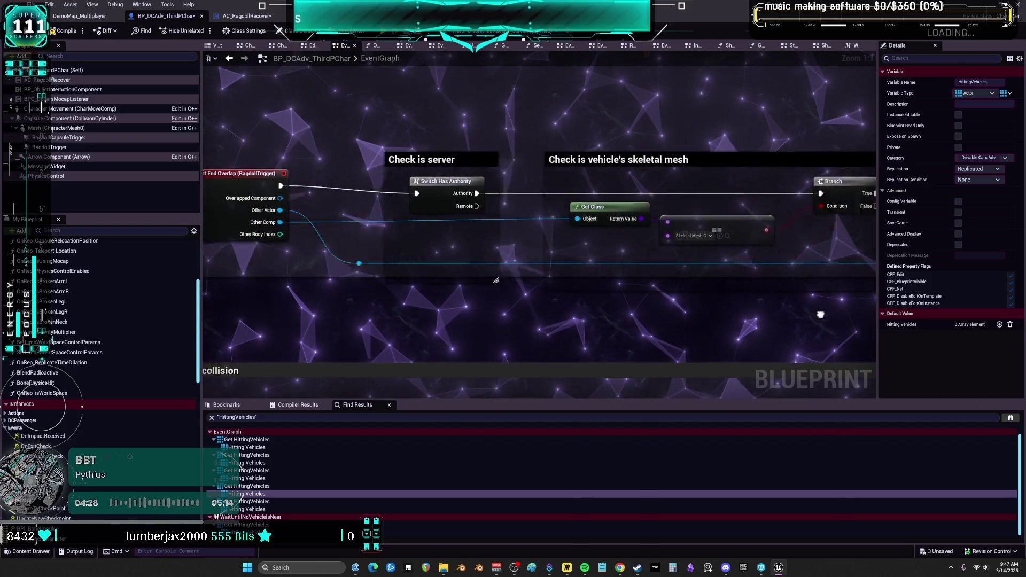
click(253, 479)
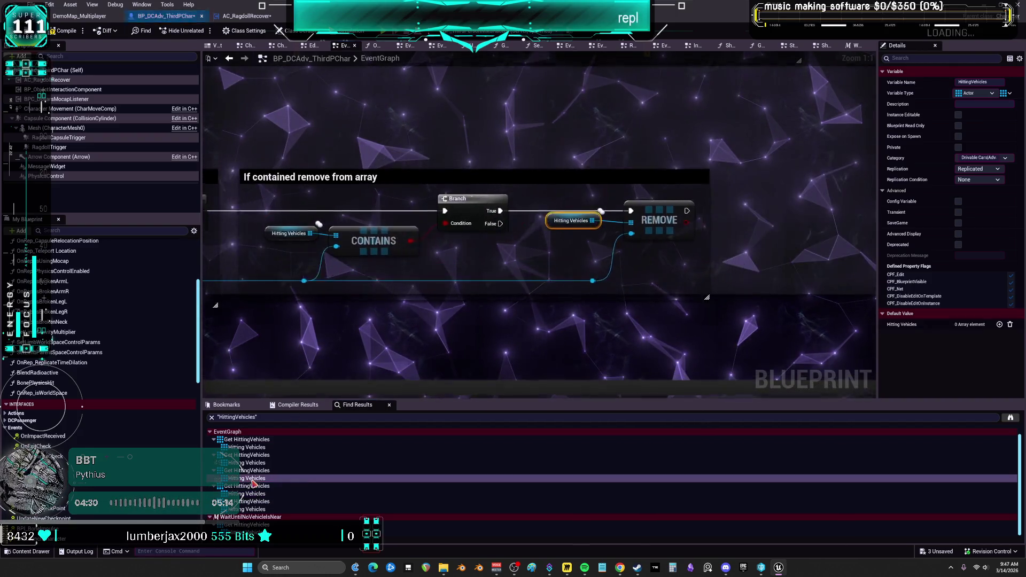
click(251, 463)
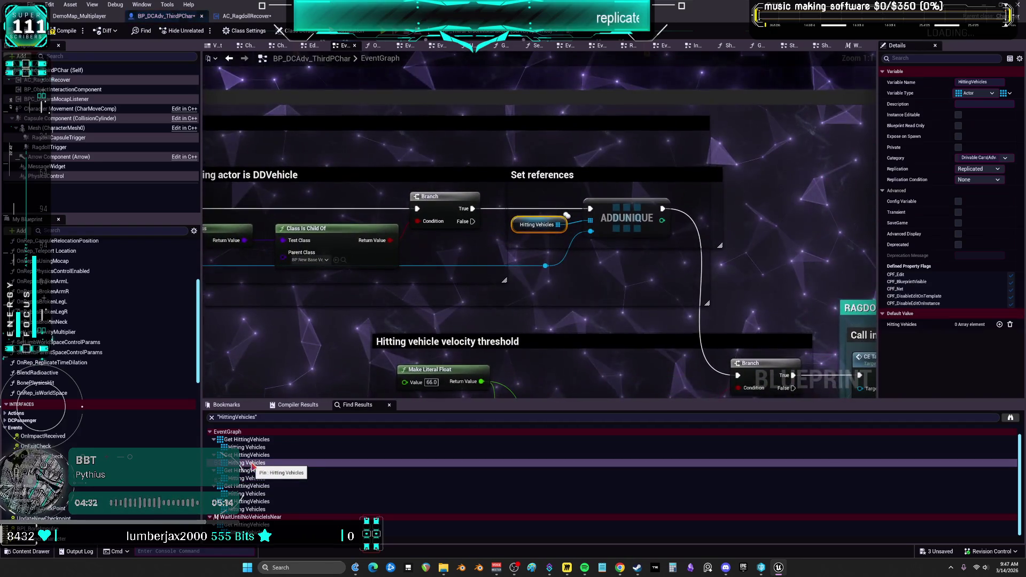
mouse_move(420, 291)
mouse_down()
mouse_move(700, 247)
mouse_move(689, 245)
mouse_up()
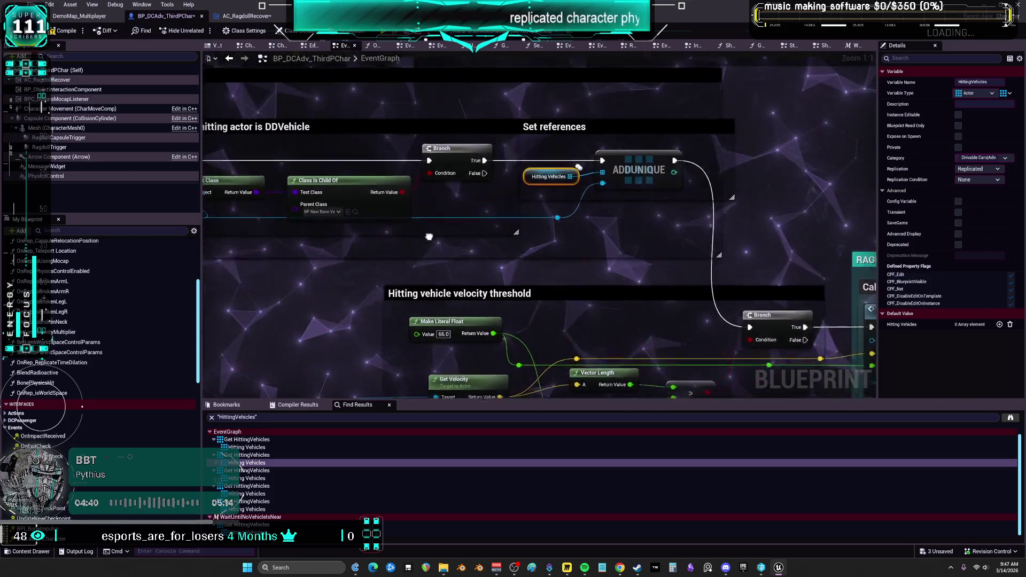
drag(429, 236, 340, 266)
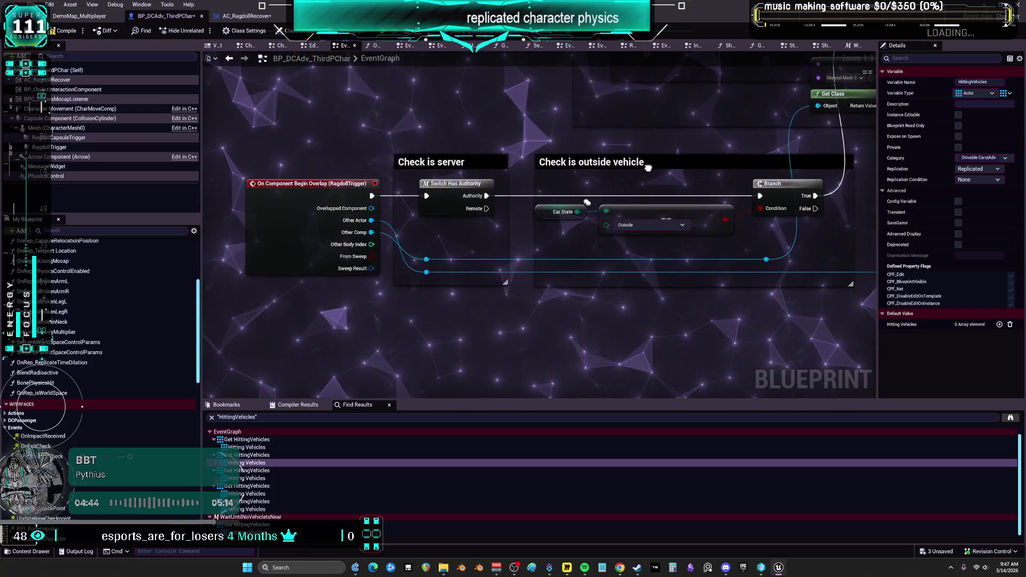
drag(647, 168, 624, 170)
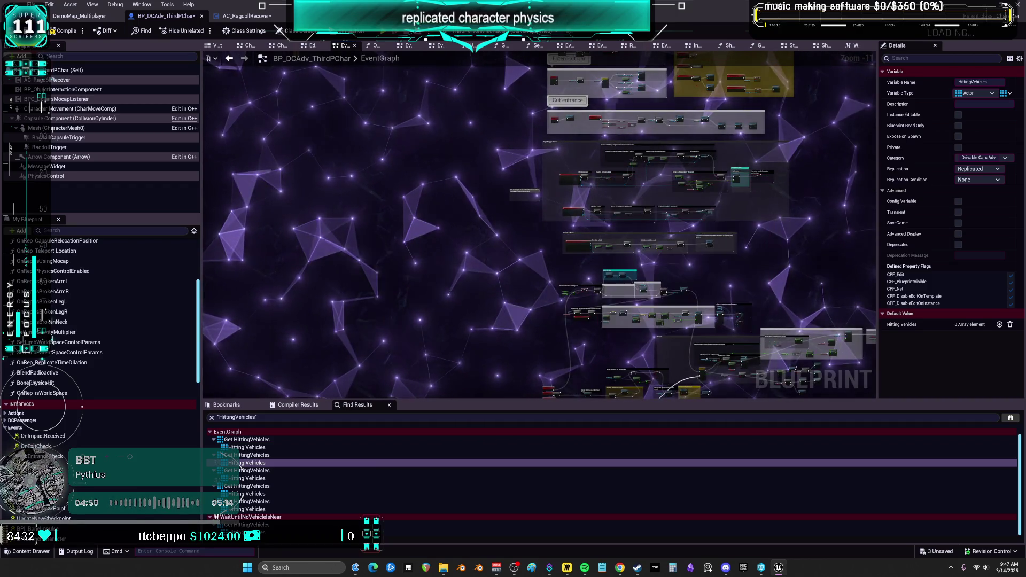
Step: Trace the velocity threshold and Call impact nodes into the CE_TakeImpact event definition
scroll(620, 187, up, 9)
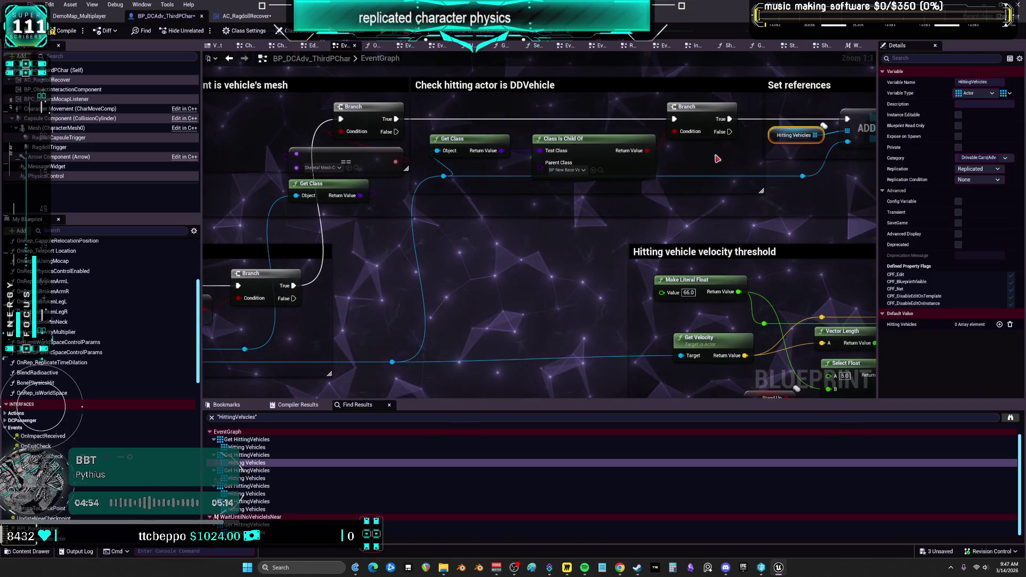
drag(583, 197, 499, 200)
mouse_move(665, 248)
mouse_down()
mouse_move(556, 258)
mouse_move(390, 195)
mouse_up()
mouse_move(329, 194)
mouse_down()
mouse_move(245, 253)
mouse_move(116, 154)
mouse_up()
drag(358, 209, 369, 192)
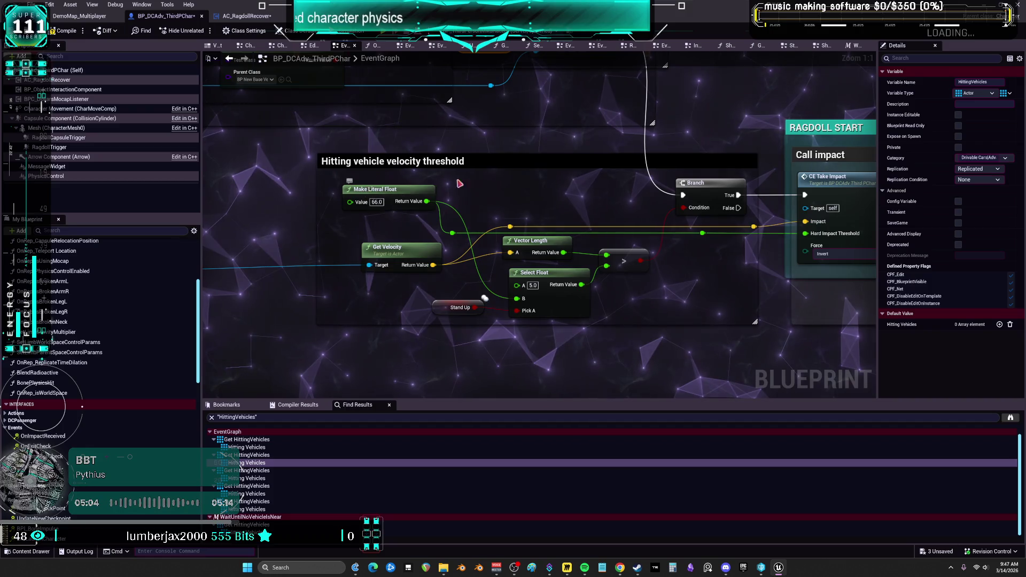
mouse_move(739, 208)
mouse_down()
mouse_move(627, 293)
mouse_move(577, 246)
mouse_move(524, 220)
mouse_up()
double_click(524, 220)
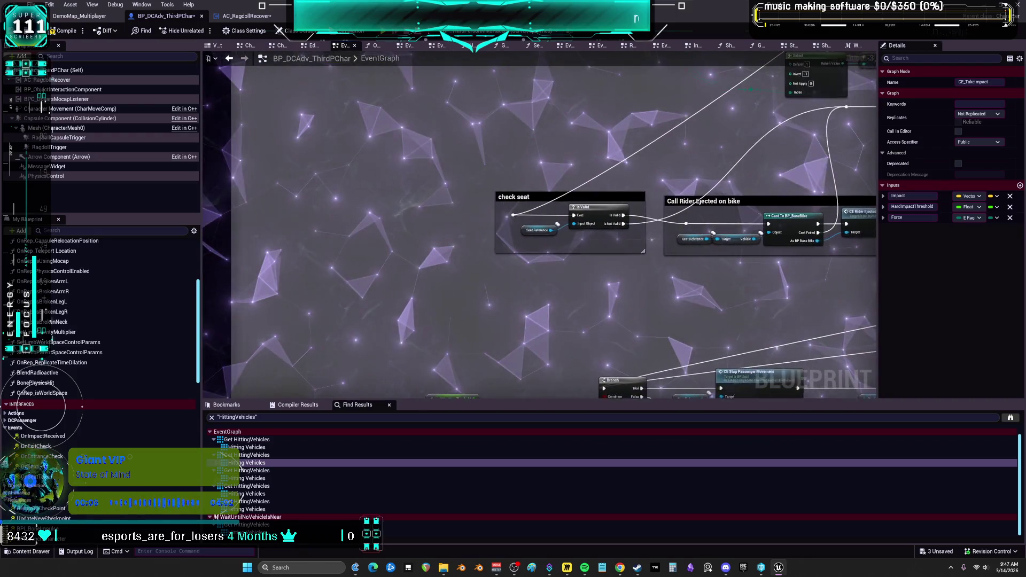
Step: Follow the line trace and impulse nodes to the CE_Multi_StartRagdoll event
drag(835, 230, 353, 247)
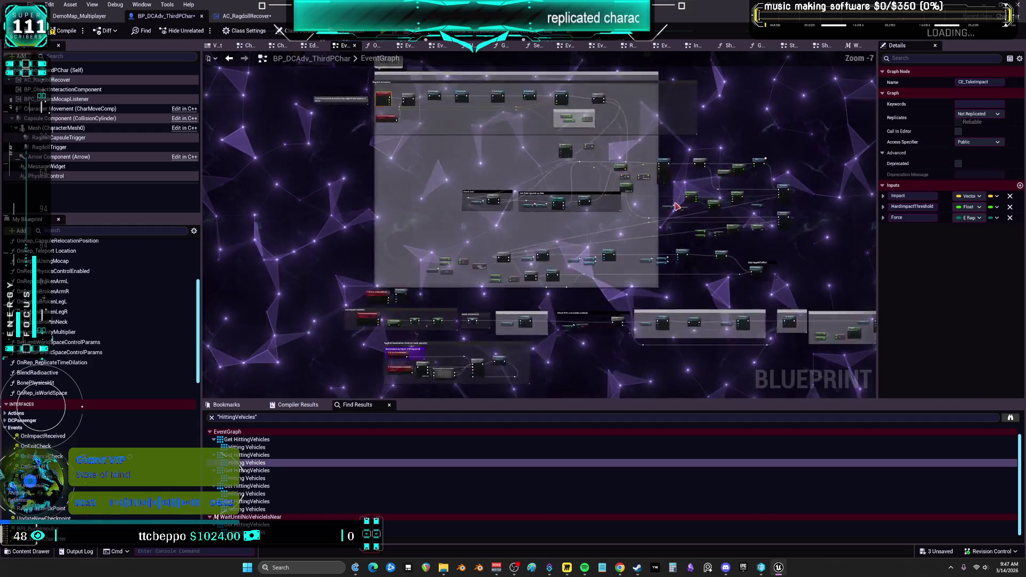
click(676, 318)
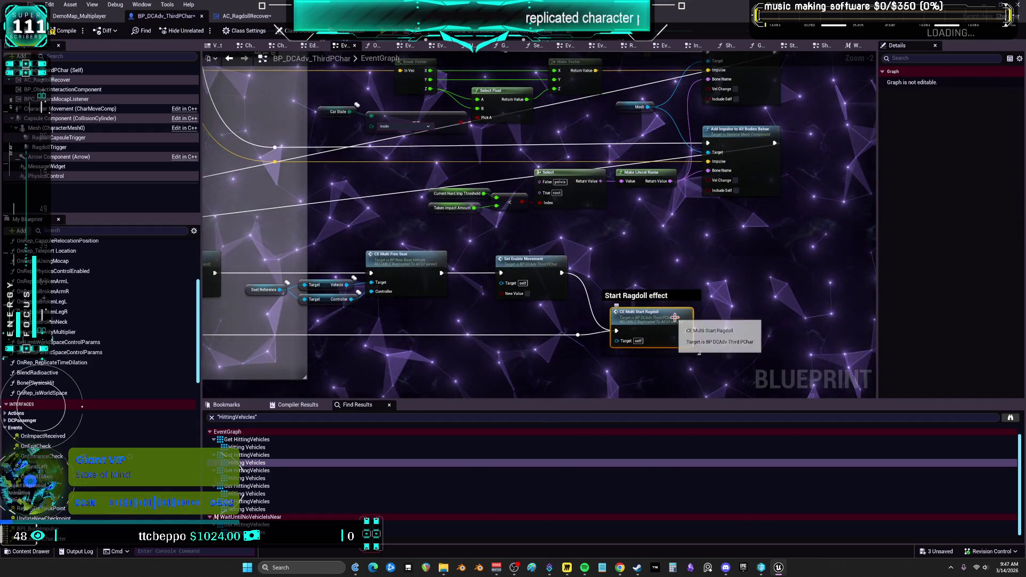
double_click(674, 311)
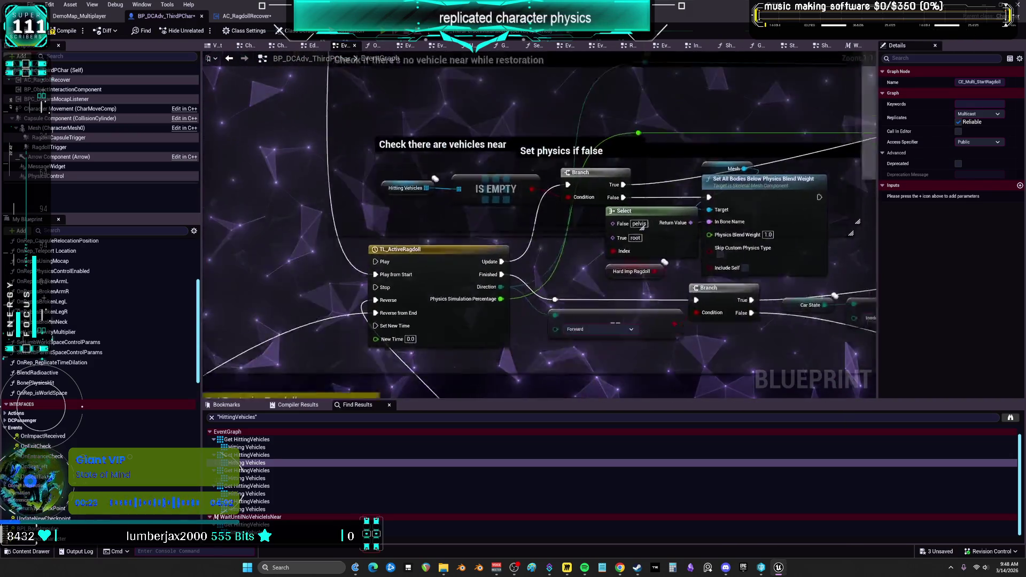
Step: Move Select and Hard Imp Ragdoll left and resize the Set physics if false comment
click(516, 266)
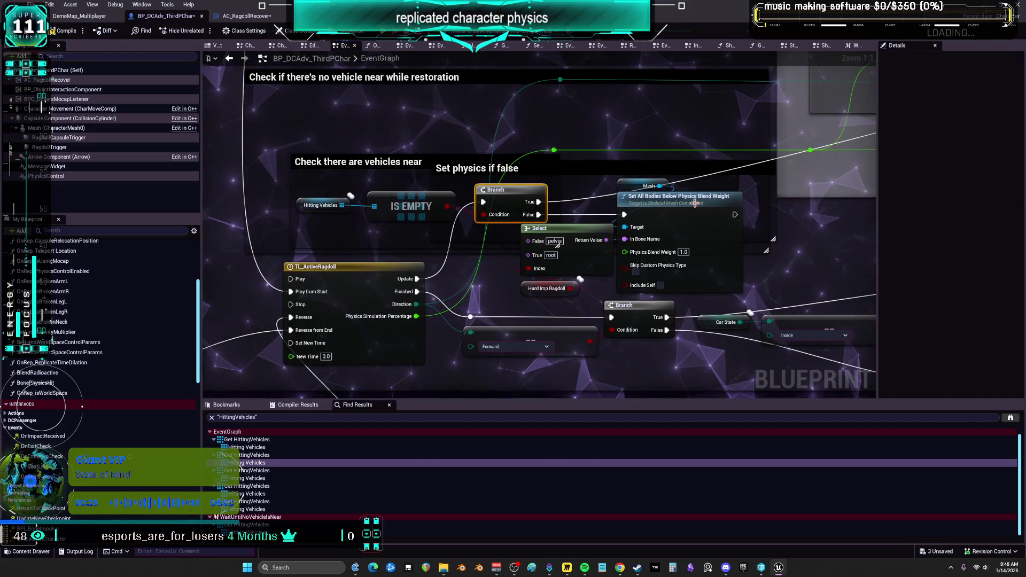
click(687, 255)
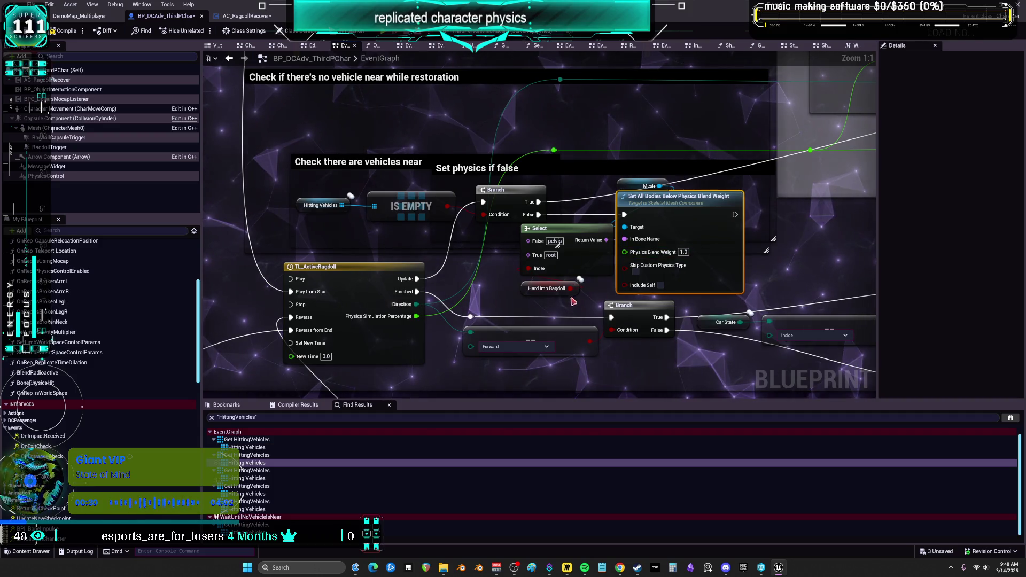
drag(573, 302, 520, 223)
drag(584, 265, 555, 272)
mouse_move(588, 169)
mouse_down()
mouse_move(588, 214)
mouse_move(561, 203)
mouse_move(561, 146)
mouse_up()
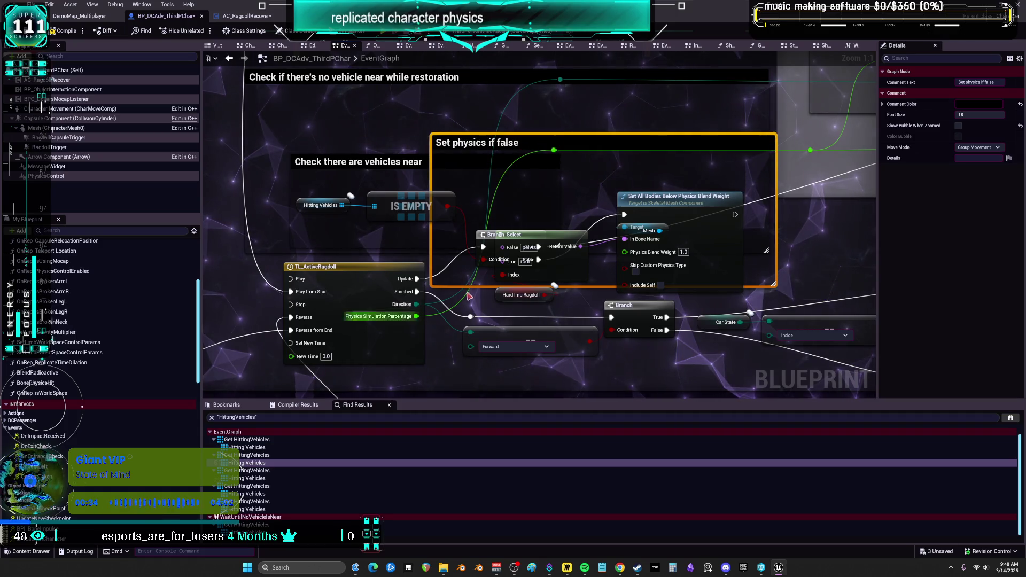
drag(454, 287, 475, 160)
Step: Place Select below the Branch and shift the blend weight node and Mesh getter left
mouse_move(523, 240)
mouse_down()
mouse_move(532, 216)
mouse_move(561, 229)
mouse_move(555, 236)
mouse_move(516, 196)
mouse_up()
drag(567, 235, 539, 242)
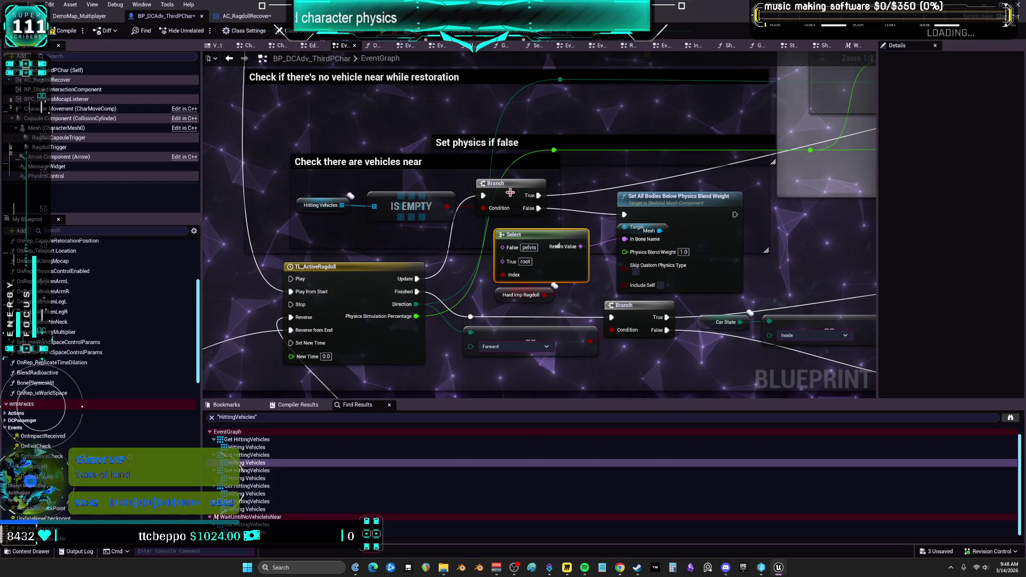
mouse_move(625, 239)
mouse_down()
mouse_move(599, 226)
mouse_move(714, 227)
mouse_move(563, 226)
mouse_up()
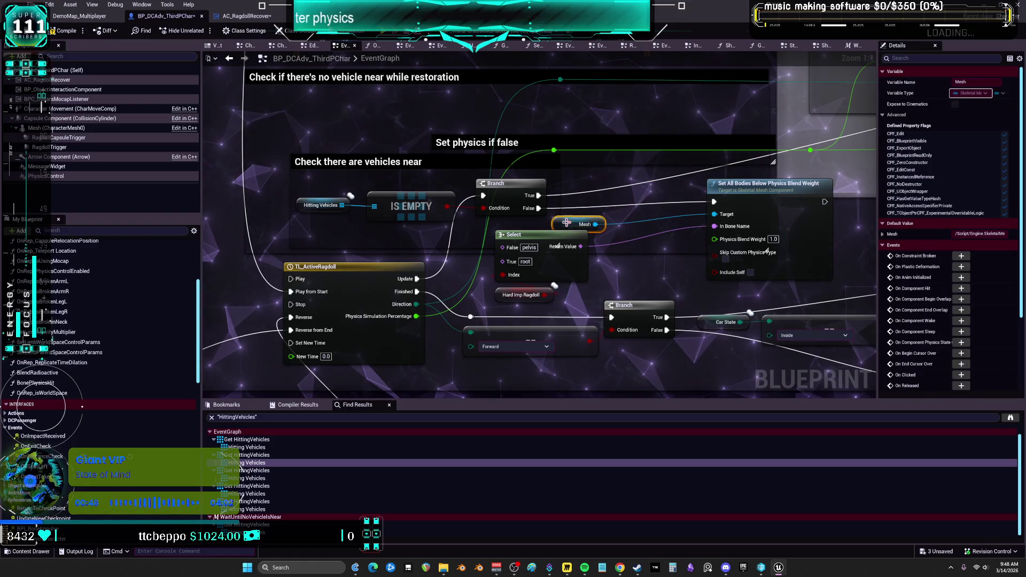
mouse_move(716, 204)
mouse_down()
mouse_move(626, 203)
mouse_move(608, 225)
mouse_move(592, 224)
mouse_up()
mouse_move(568, 305)
mouse_down()
mouse_move(494, 238)
mouse_move(535, 250)
mouse_up()
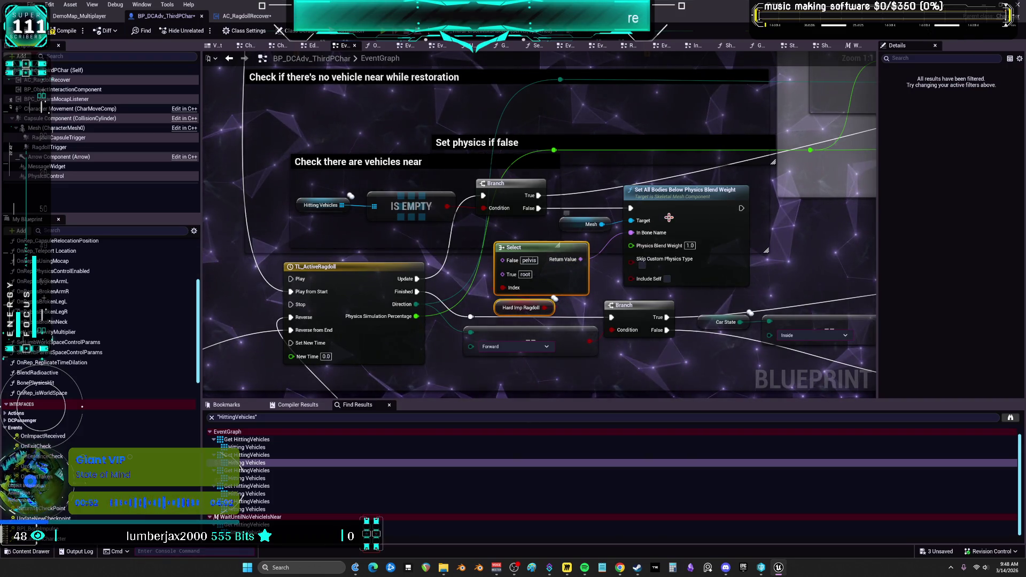
drag(580, 270, 579, 264)
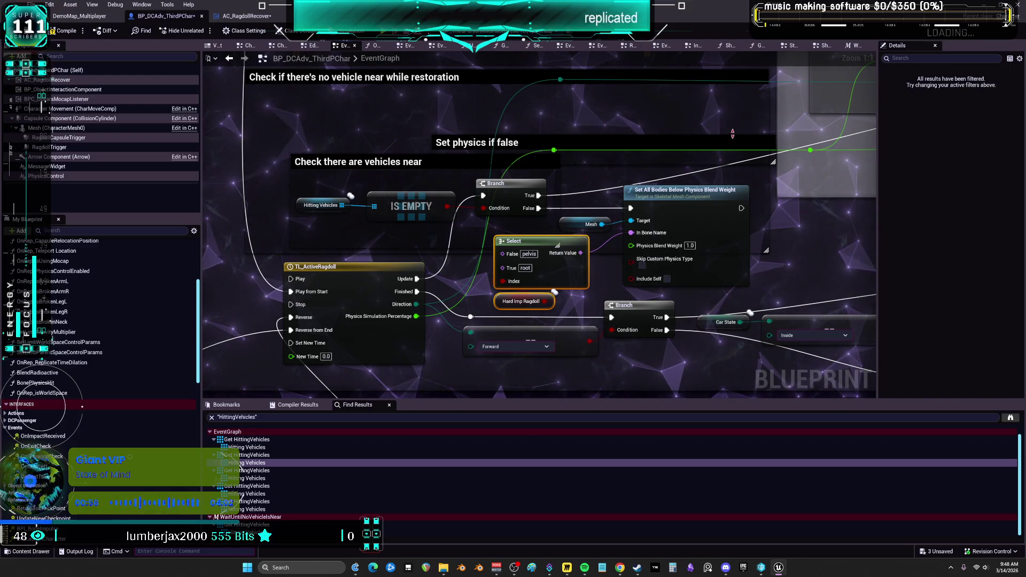
drag(474, 226, 598, 198)
click(613, 186)
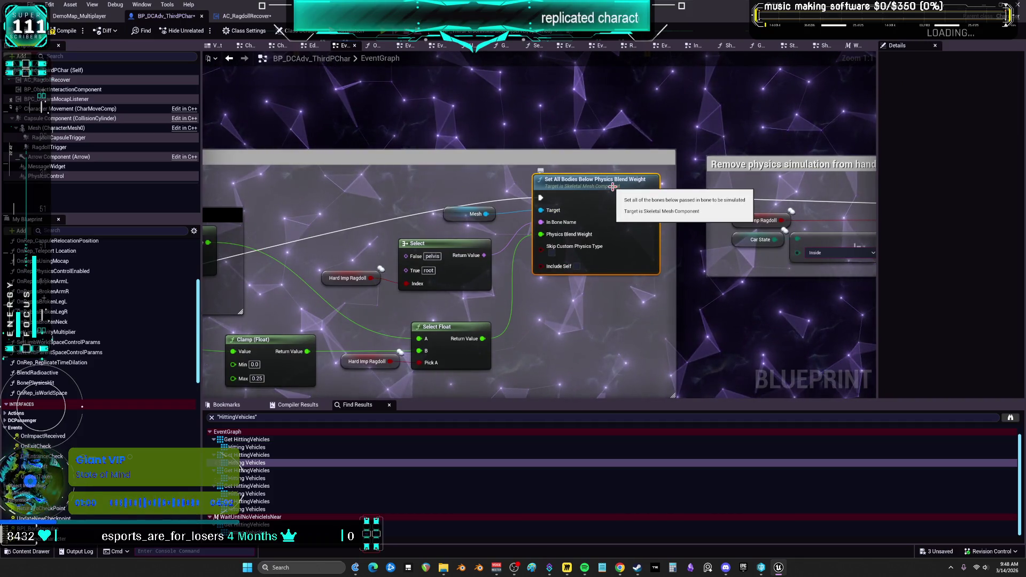
Step: Pan past the Avoid blend section to the soft-ragdoll hand and feet Car State check
mouse_move(626, 193)
mouse_down()
mouse_move(496, 237)
mouse_move(666, 279)
mouse_up()
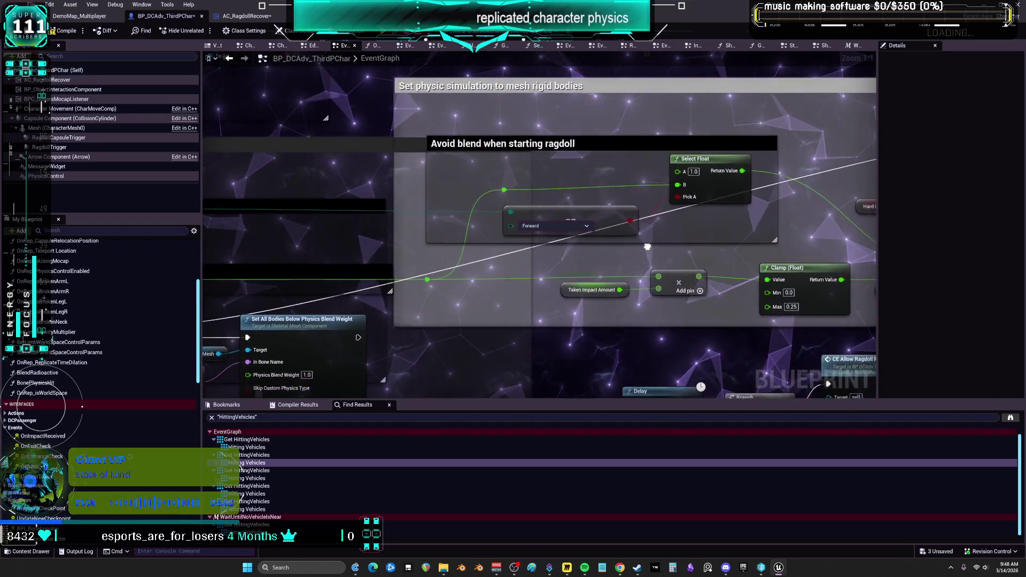
drag(642, 178, 919, 152)
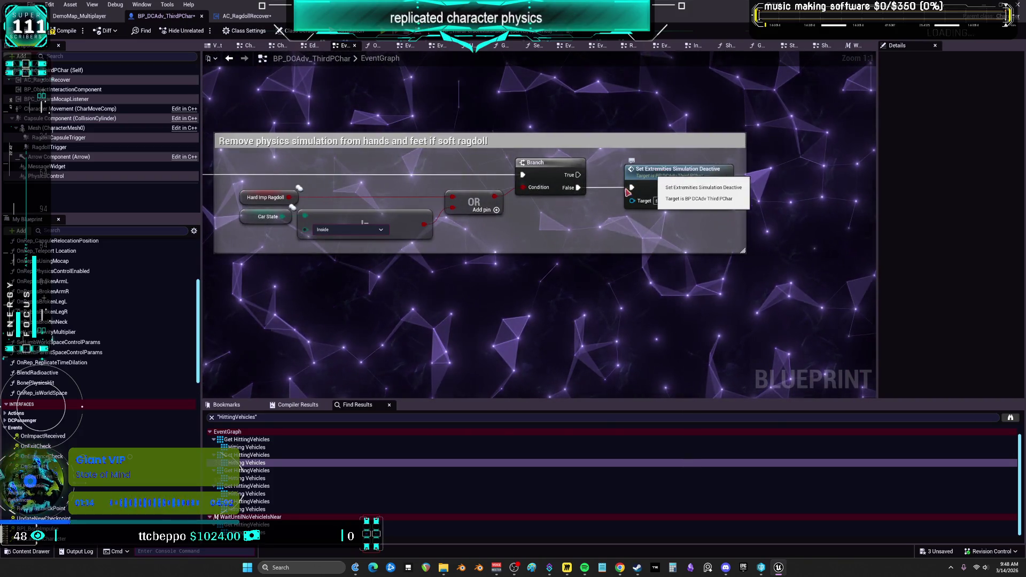
drag(340, 269, 529, 282)
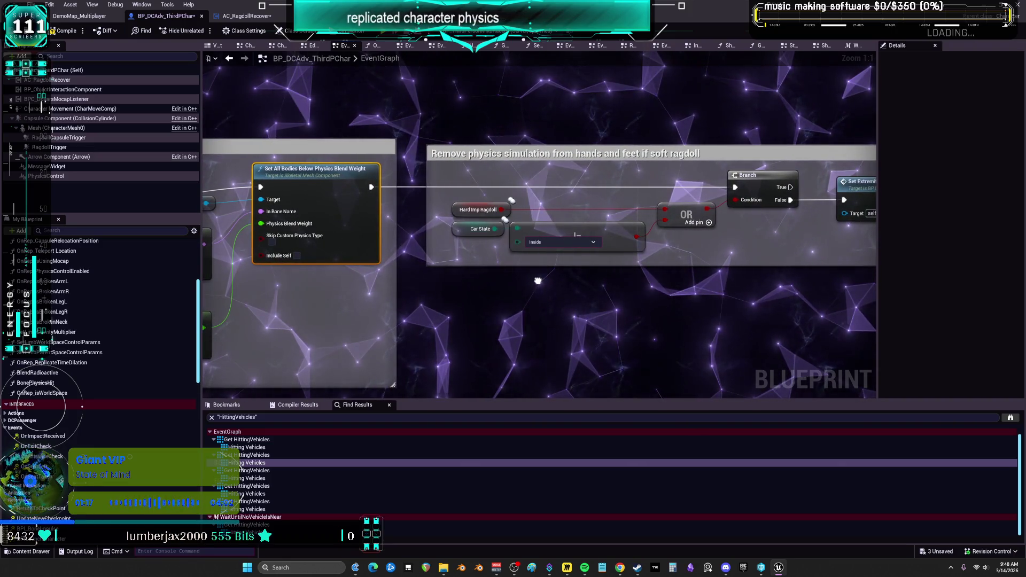
right_click(492, 229)
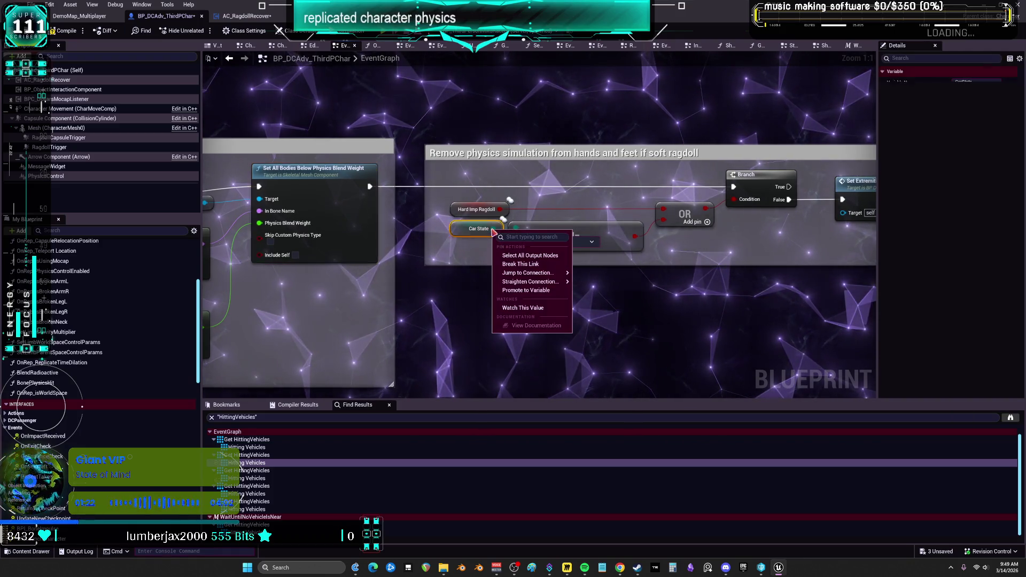
Step: Find CarState references by name and open its SetCarState use in ForcePassengerExitRPC
right_click(460, 231)
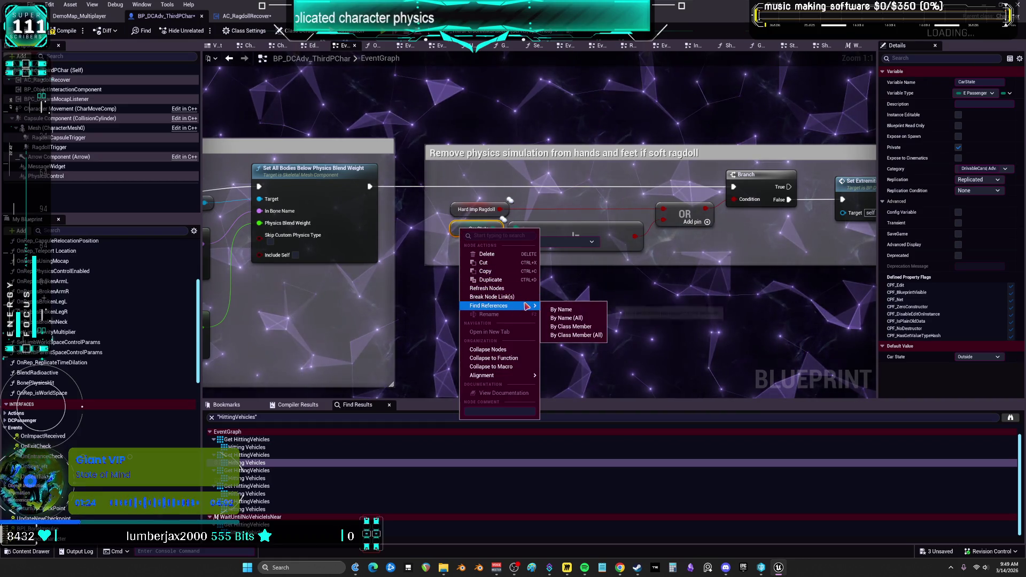
click(527, 306)
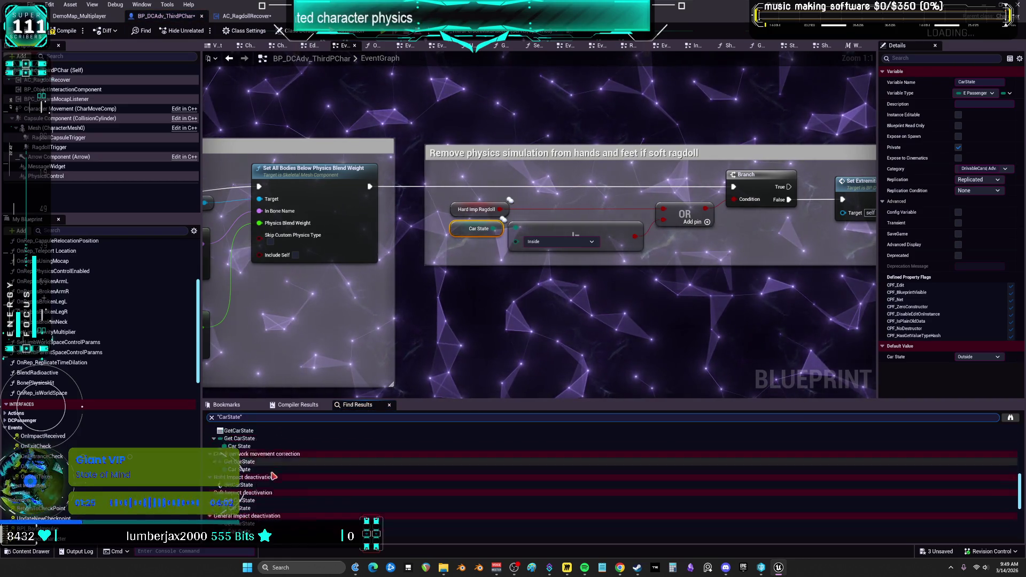
scroll(272, 476, down, 5)
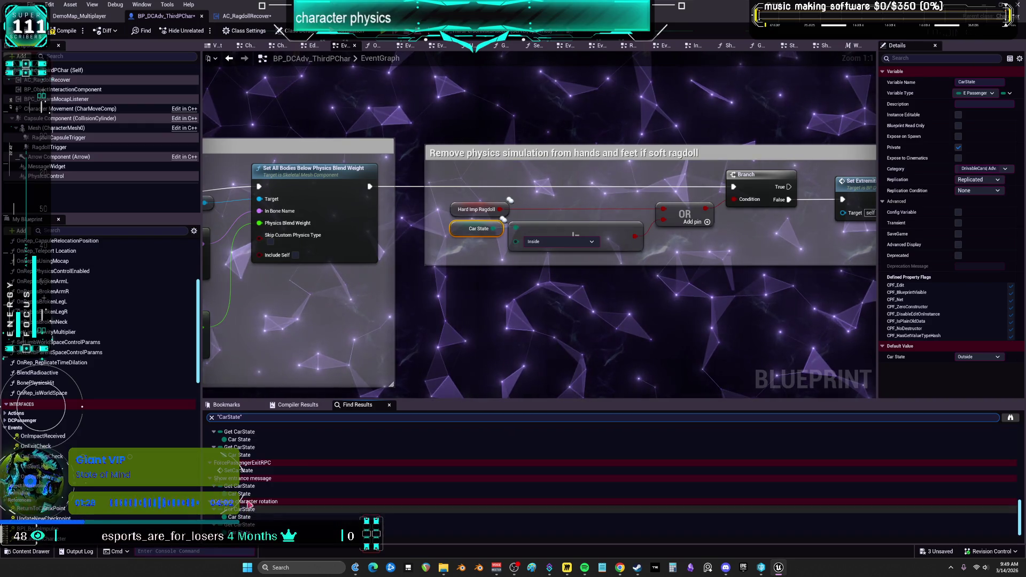
scroll(249, 494, up, 1)
double_click(241, 483)
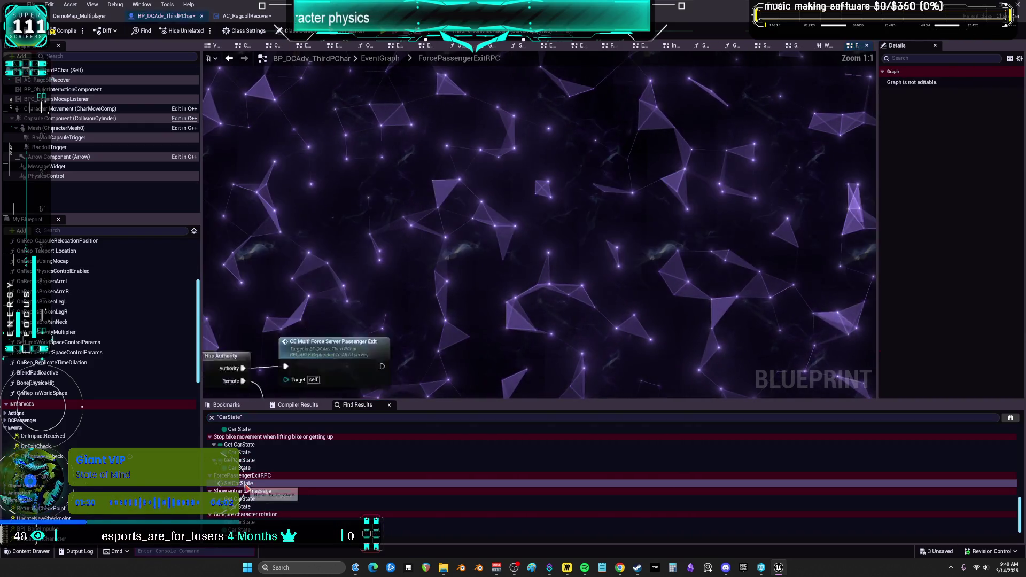
Step: Inspect the bike-lifting Car State Inside check, then open SetCarState in Hard Impact deactivation
mouse_move(512, 232)
mouse_down()
mouse_move(856, 301)
mouse_move(455, 315)
mouse_move(402, 333)
mouse_move(339, 328)
mouse_move(669, 493)
mouse_move(679, 557)
mouse_up()
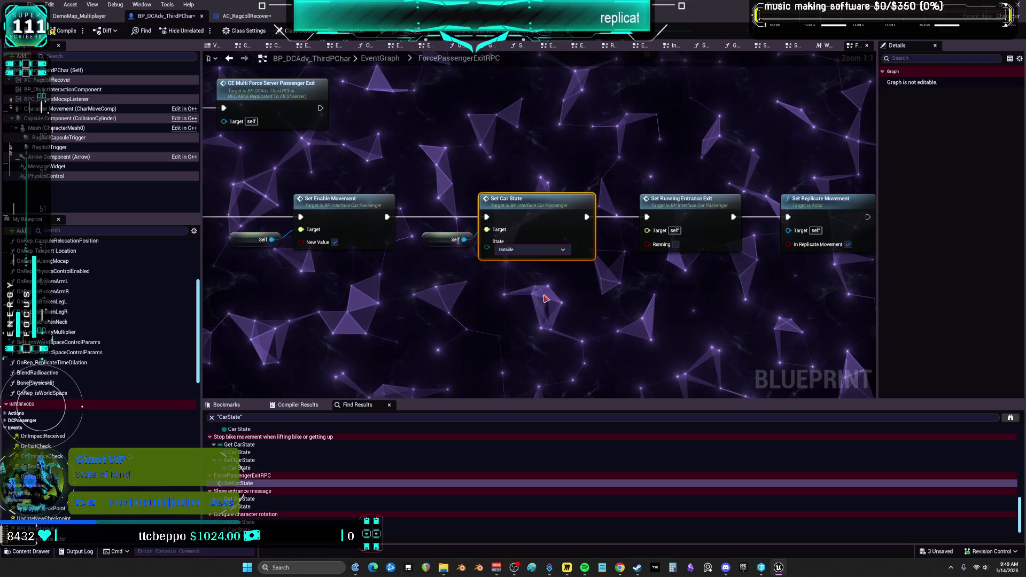
click(426, 292)
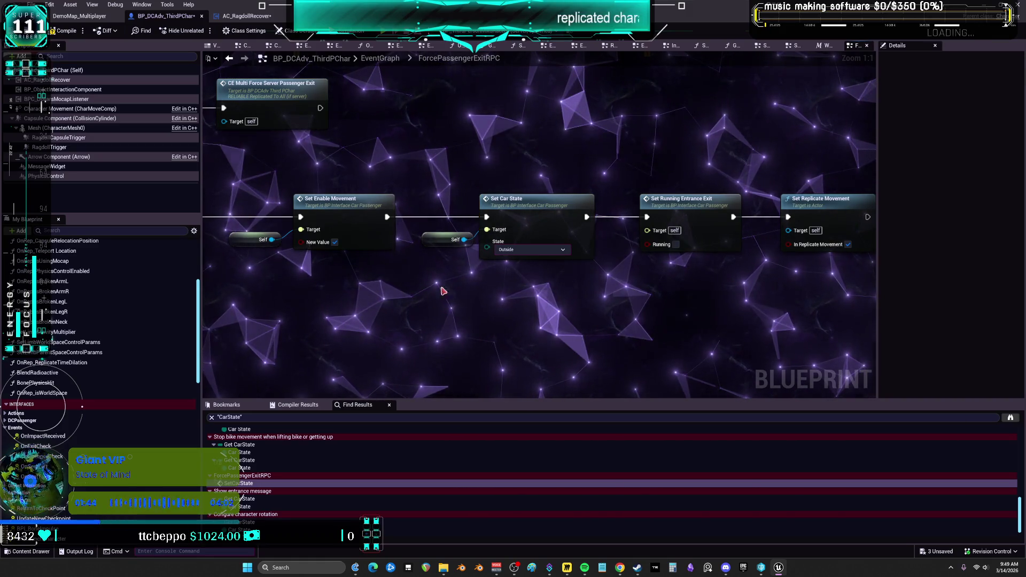
click(243, 469)
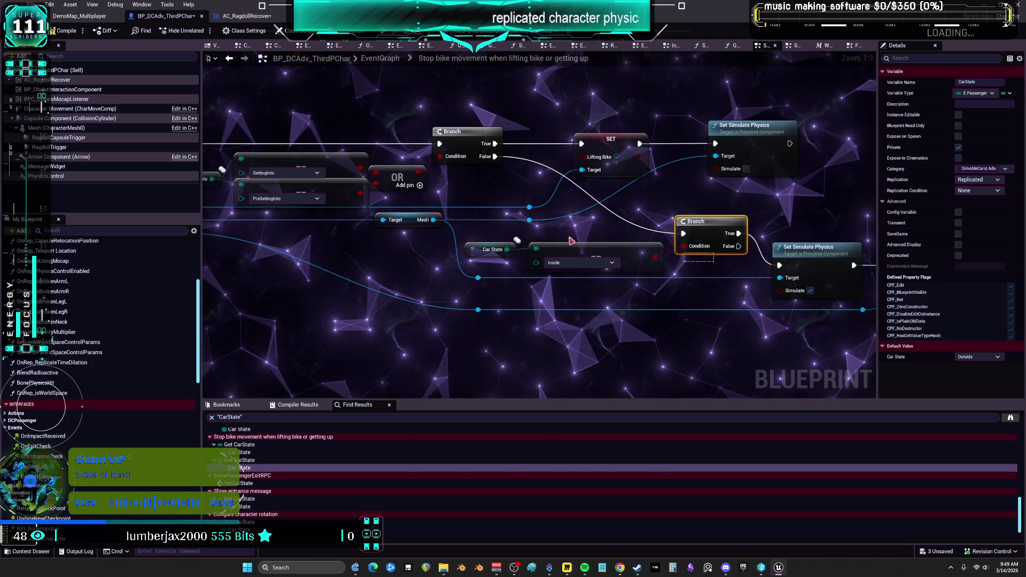
drag(500, 234, 500, 273)
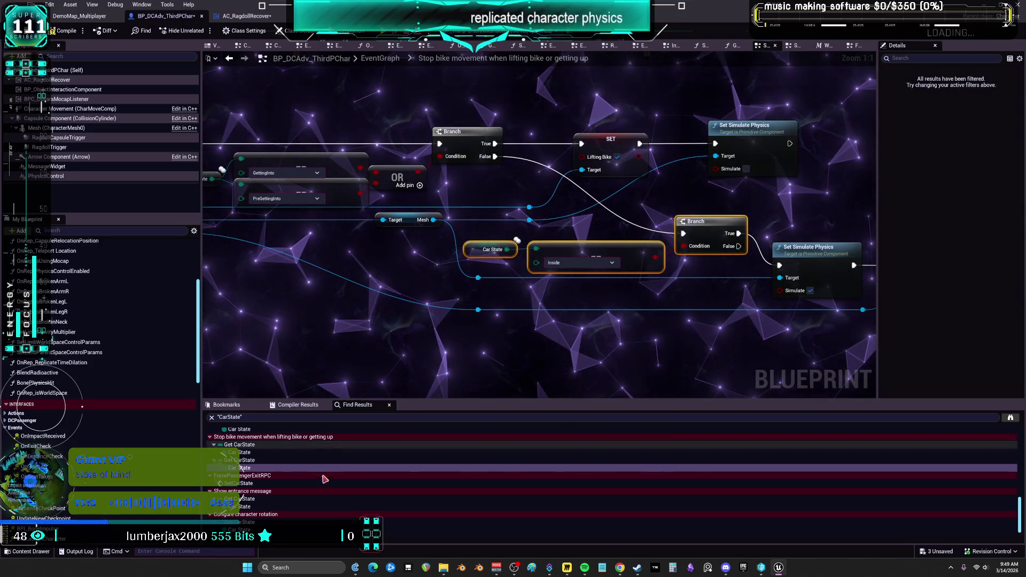
scroll(243, 483, up, 5)
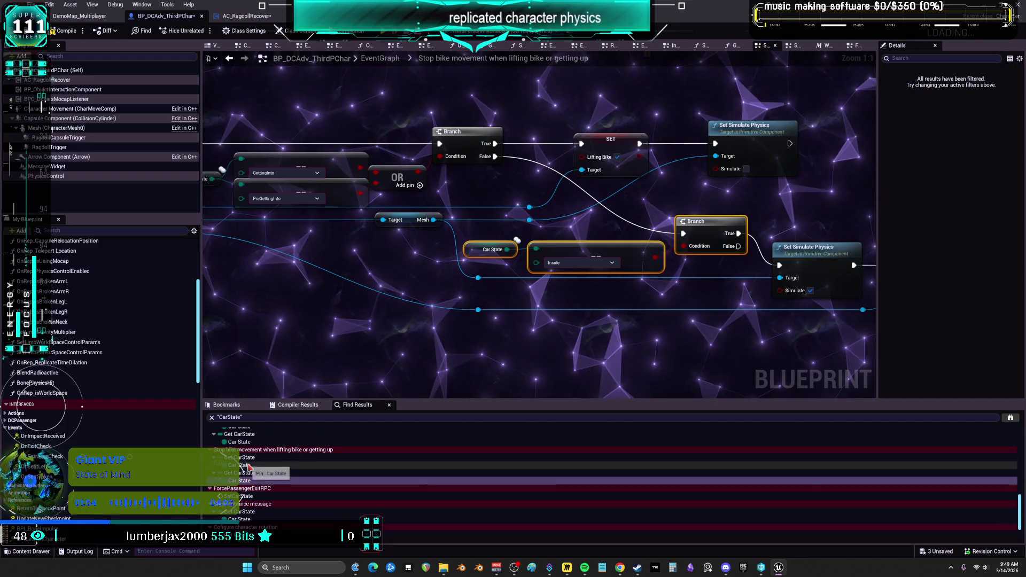
double_click(252, 470)
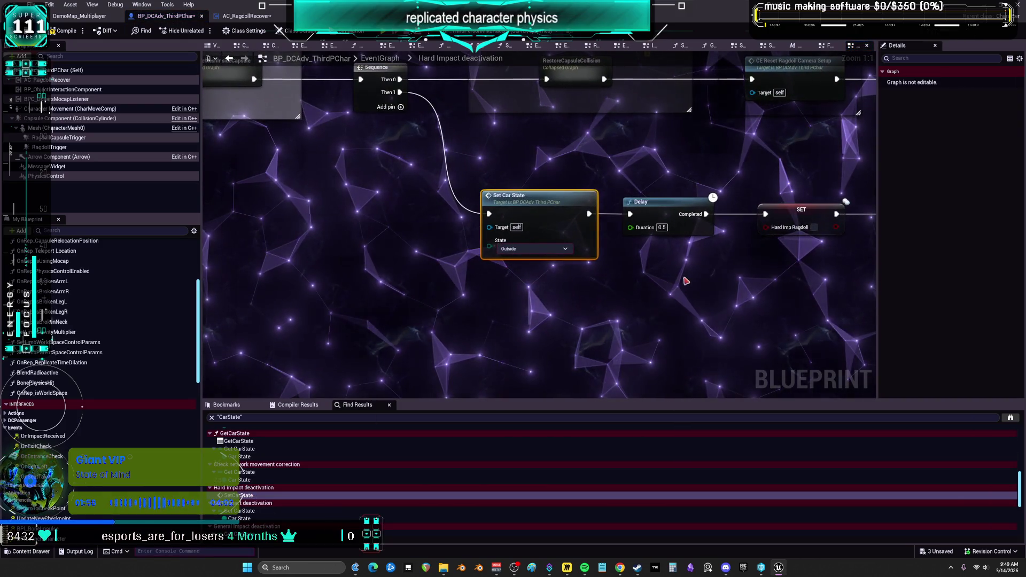
Step: Open the GetCarState function, then jump to the Car State check in InterfaceGraph
drag(535, 281, 638, 303)
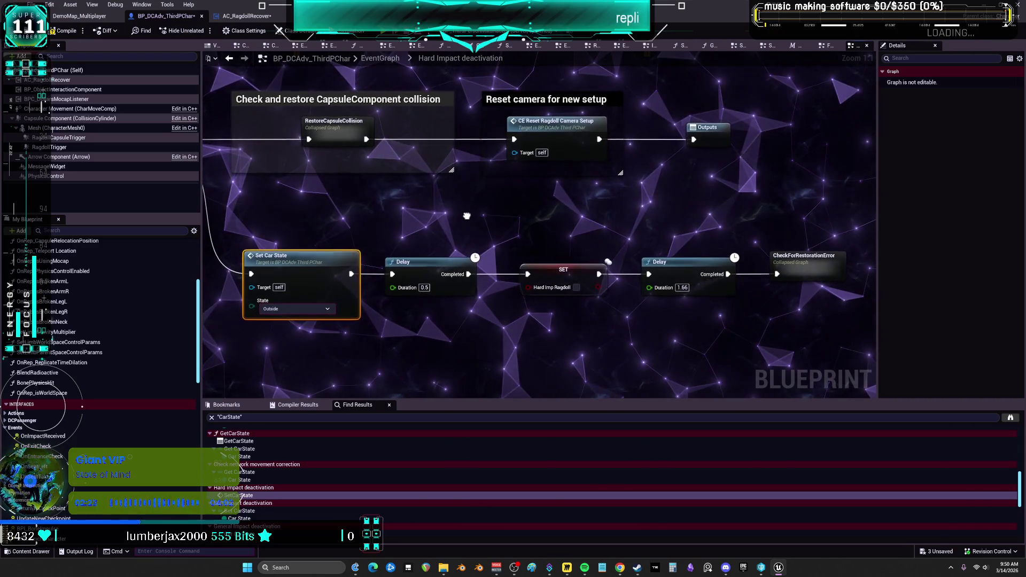
click(272, 456)
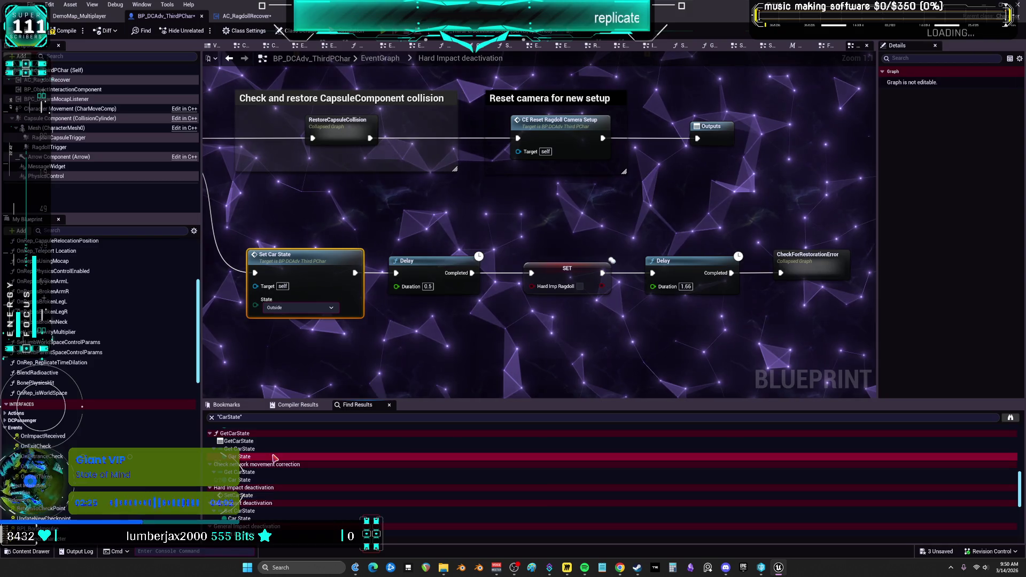
click(270, 442)
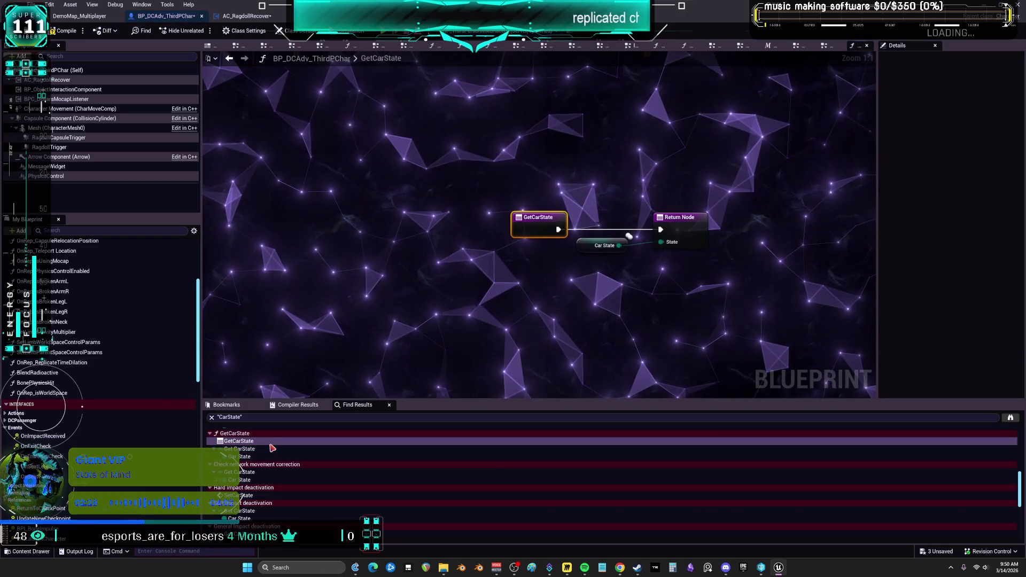
scroll(268, 452, up, 1)
click(267, 451)
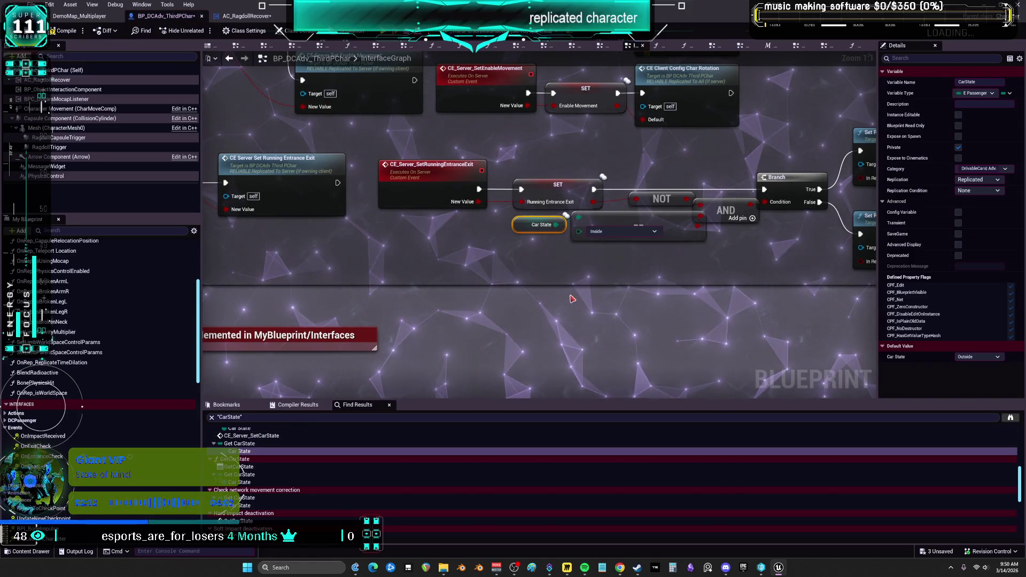
Step: Check the Car State branch and the Event SetCarState implementation in Set Variables
mouse_move(591, 281)
mouse_down()
mouse_move(308, 278)
mouse_move(588, 360)
mouse_up()
scroll(257, 470, up, 3)
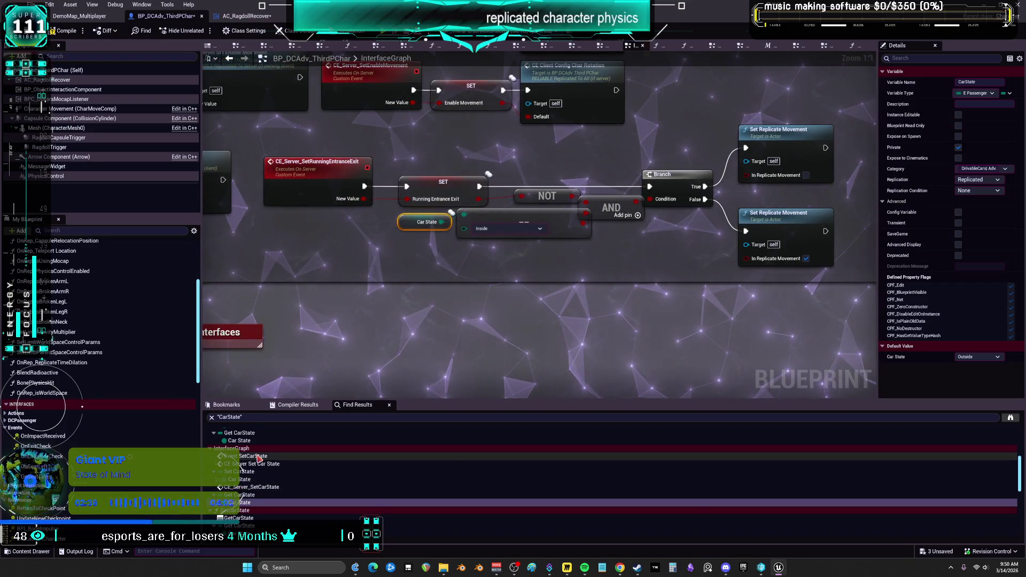
click(257, 457)
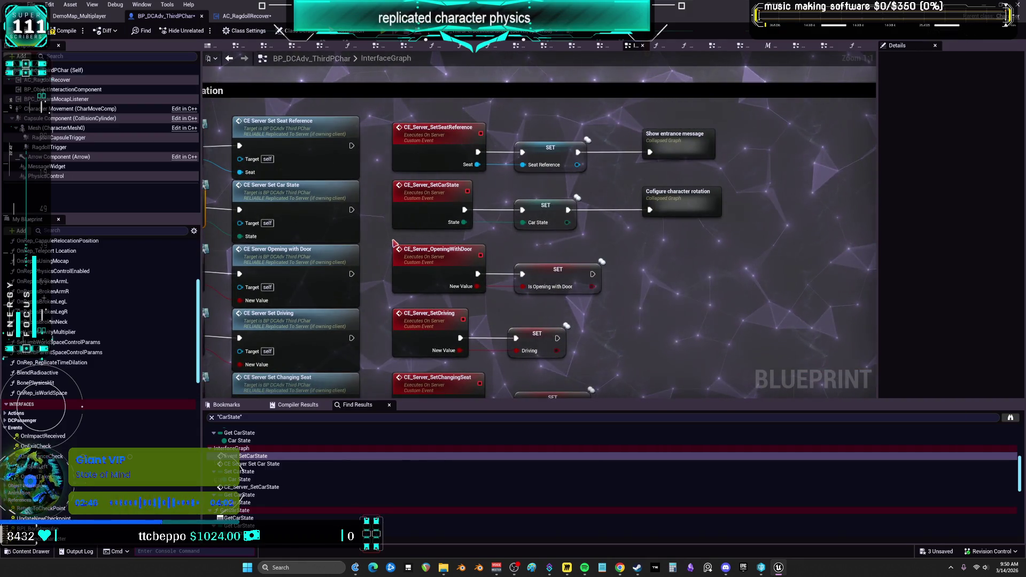
click(252, 456)
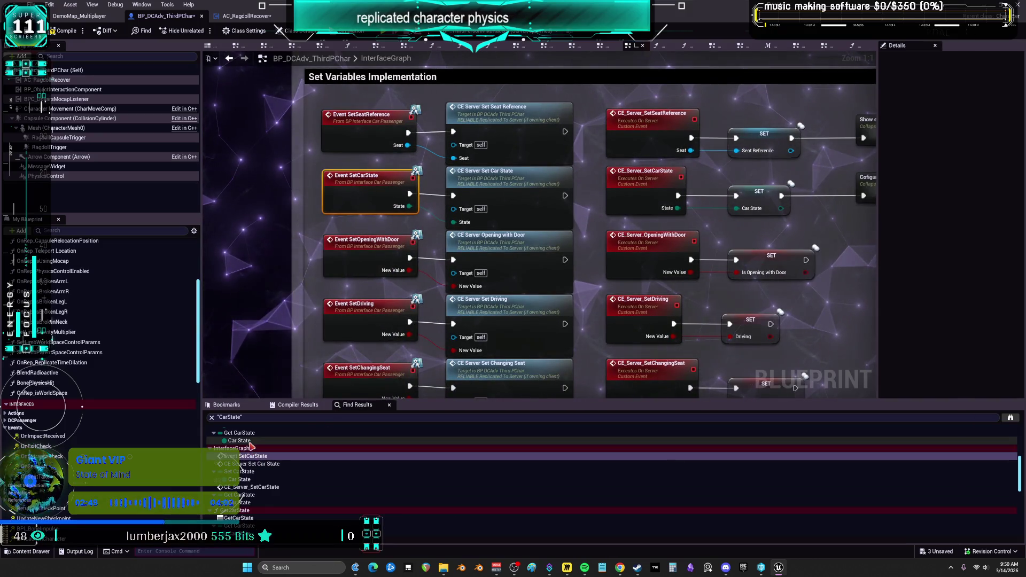
Step: Inspect the EventGraph Car State use, then view AC_RagdollRecover's prevent-ragdoll-in-car comment
click(249, 441)
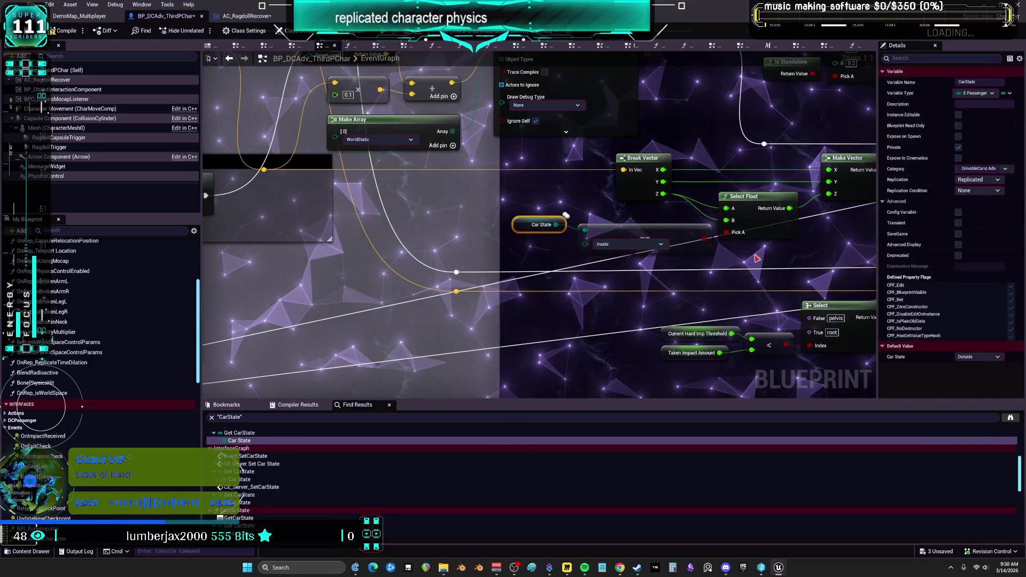
scroll(695, 260, down, 4)
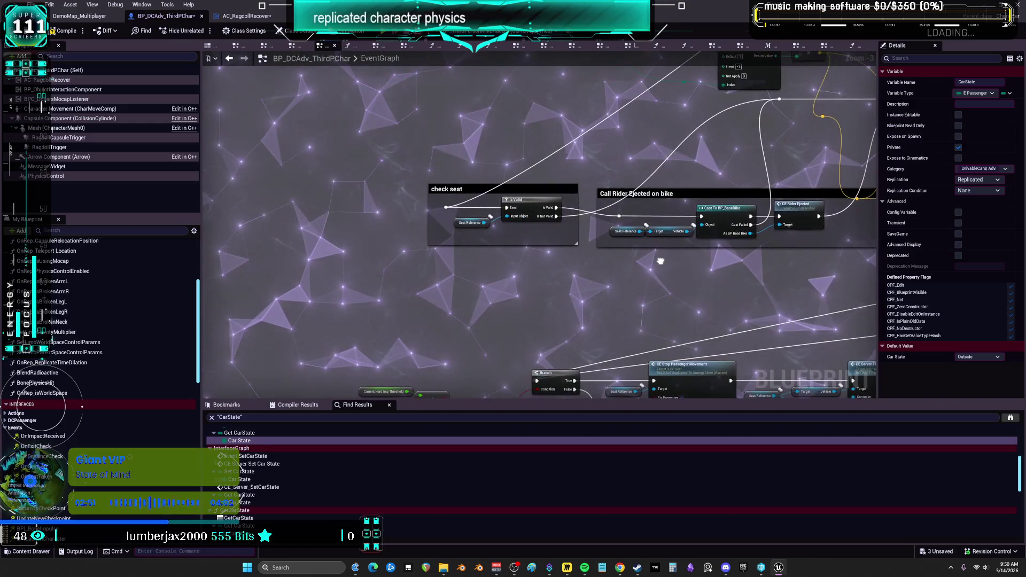
mouse_move(660, 262)
mouse_down()
mouse_move(447, 287)
mouse_move(233, 264)
mouse_up()
mouse_move(634, 251)
mouse_down()
mouse_move(217, 256)
mouse_move(617, 247)
mouse_up()
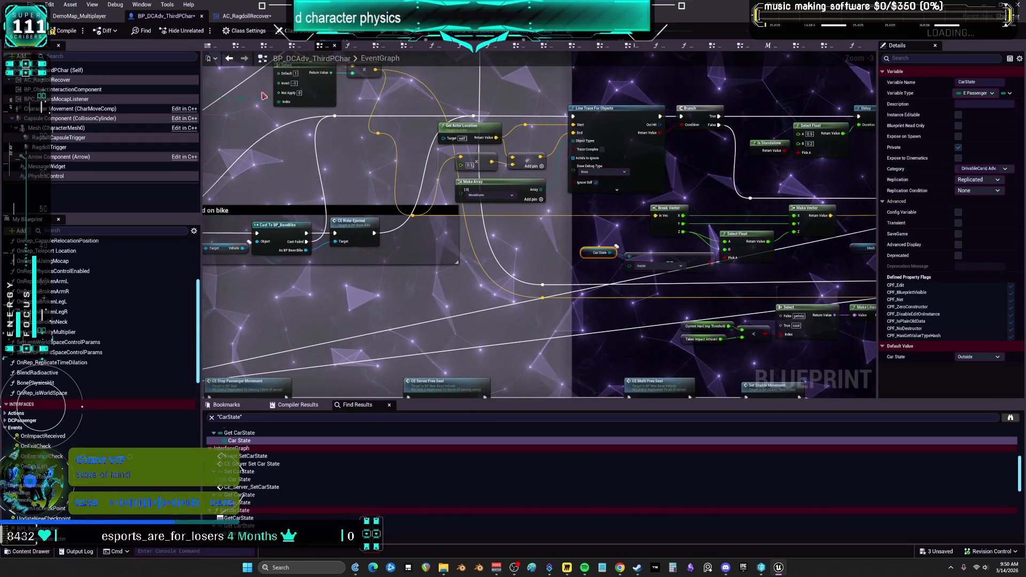
click(229, 18)
mouse_move(411, 338)
mouse_down()
mouse_move(418, 364)
mouse_move(438, 267)
mouse_move(307, 102)
mouse_move(318, 270)
mouse_move(458, 155)
mouse_move(453, 135)
mouse_up()
Step: Add a Get Car State node on the character getter and compare its State to Outside
text(GET CAR STATE)
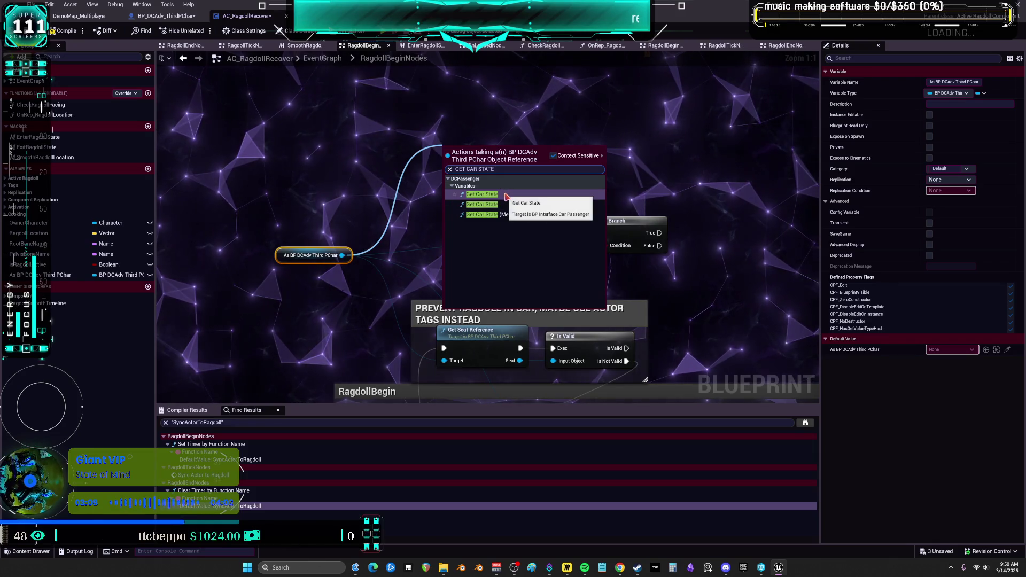
click(503, 207)
mouse_move(491, 158)
mouse_down()
mouse_move(507, 161)
mouse_move(484, 152)
mouse_move(556, 178)
mouse_up()
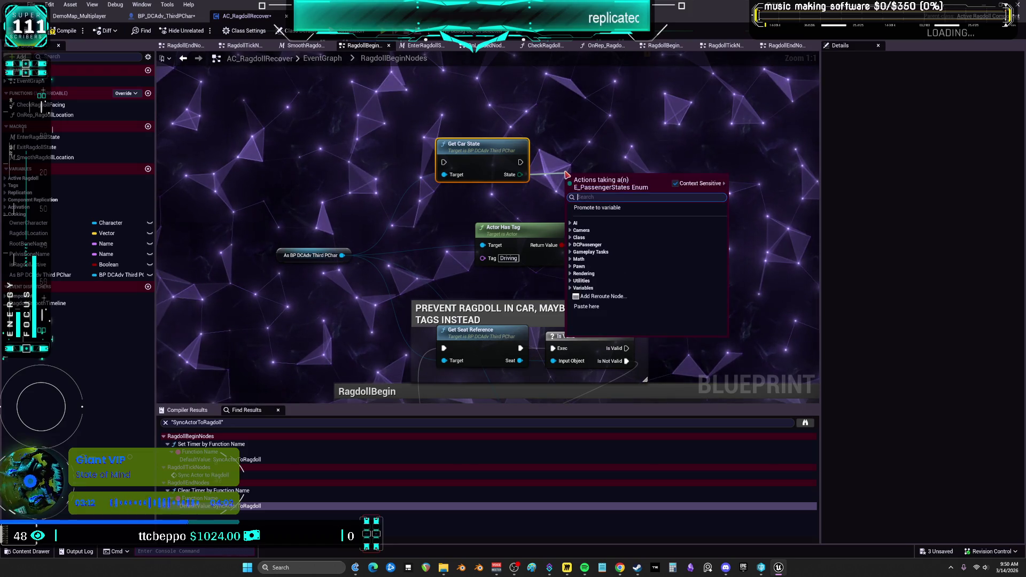
text(OUTSI)
key(BackSpace)
key(BackSpace)
key(BackSpace)
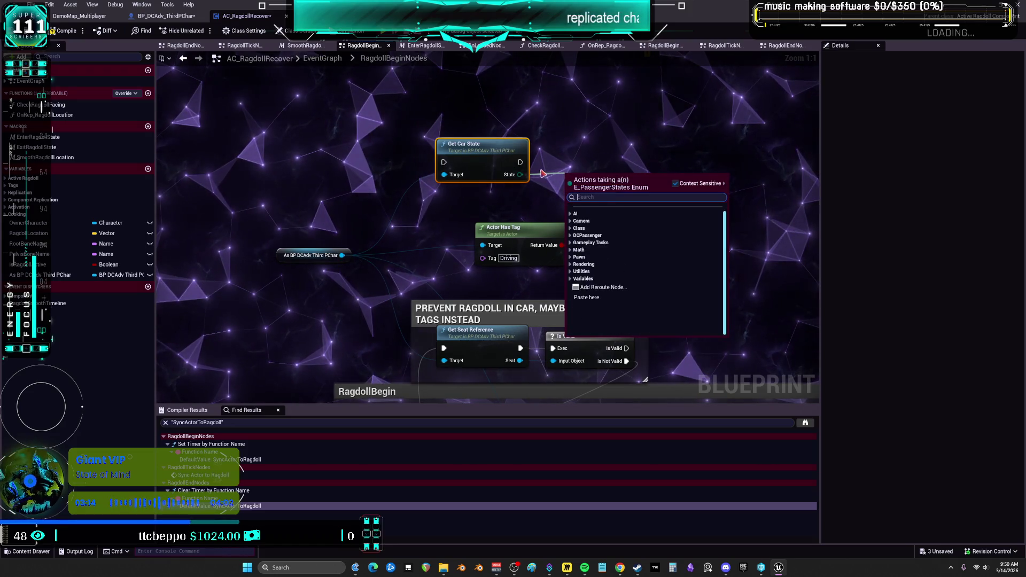
text(branch)
key(Return)
drag(556, 167, 560, 173)
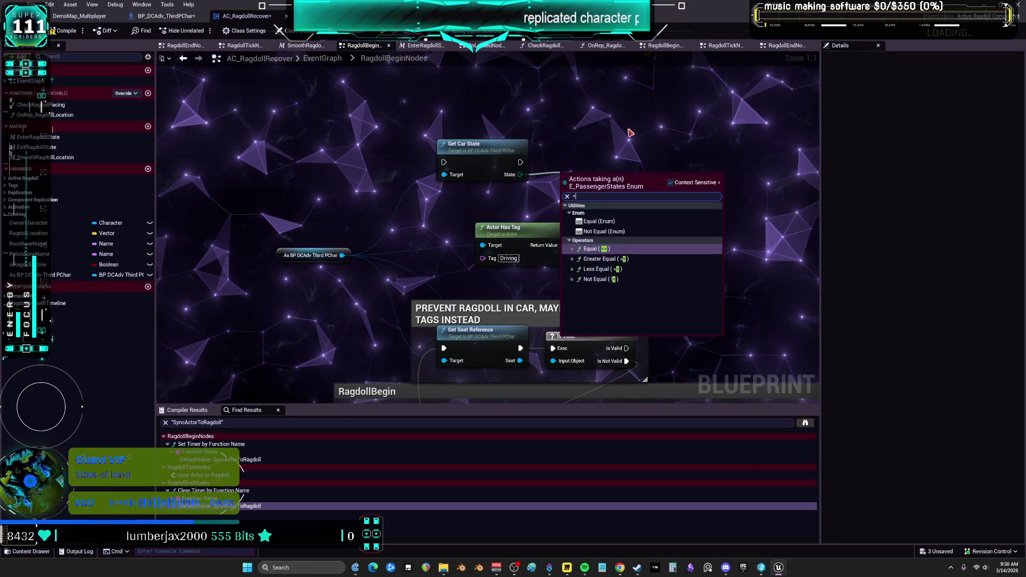
key(Escape)
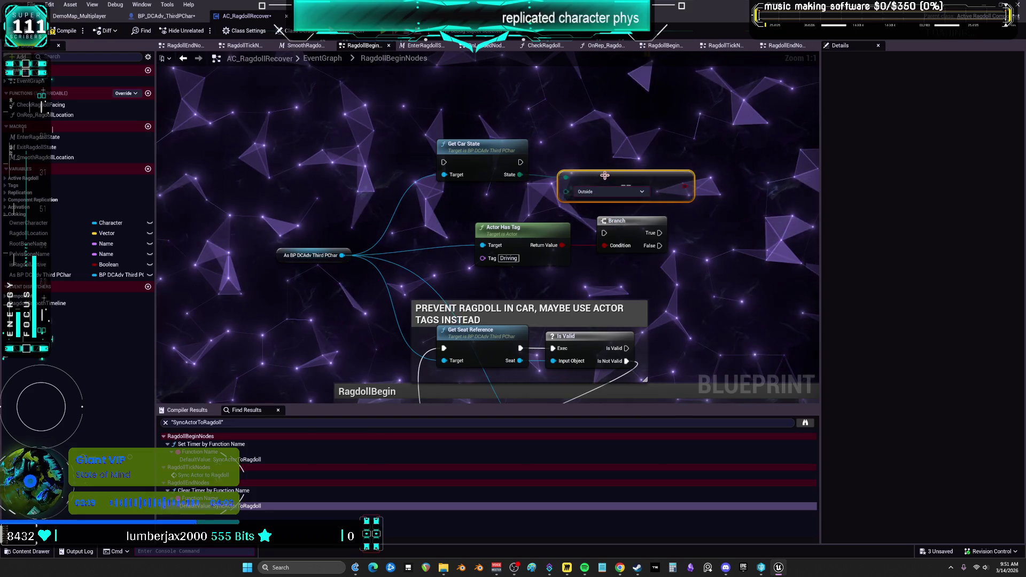
Step: Duplicate the Branch node and arrange it beside the Get Car State and Outside comparison
drag(632, 273, 588, 241)
key(ctrl+c)
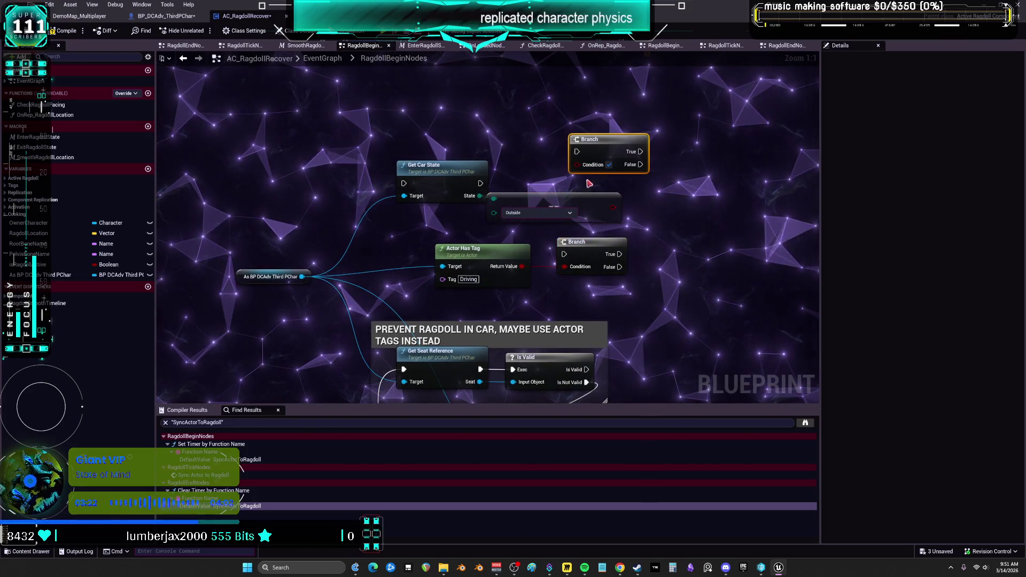
key(ctrl+v)
drag(607, 151, 673, 165)
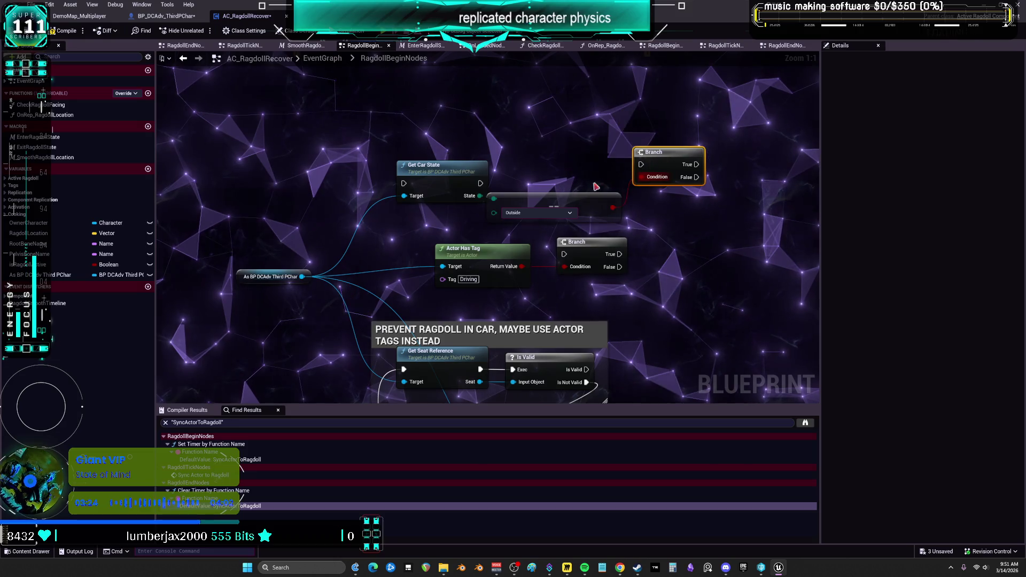
drag(428, 165, 396, 152)
drag(551, 206, 530, 200)
drag(678, 157, 651, 164)
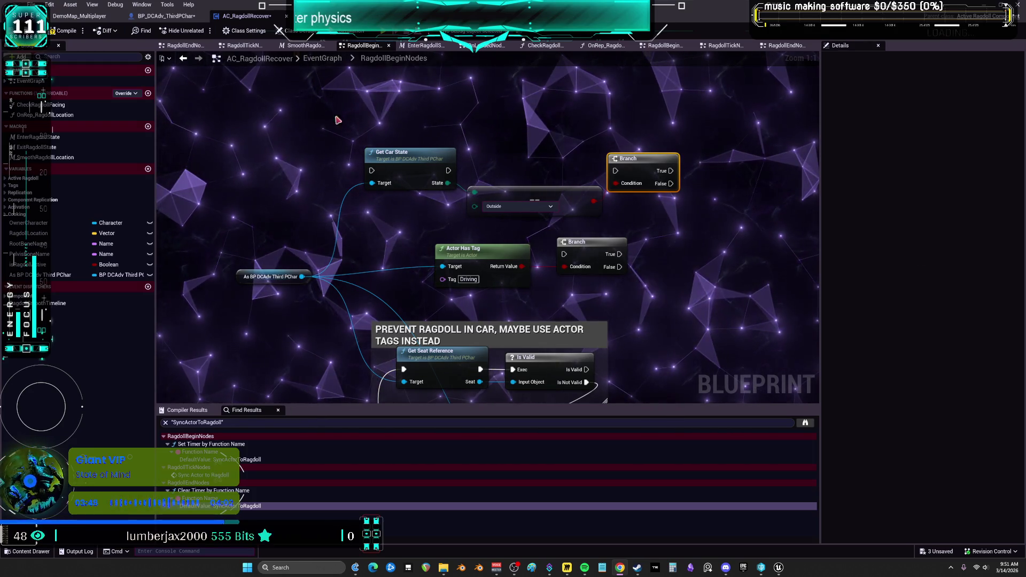
click(183, 59)
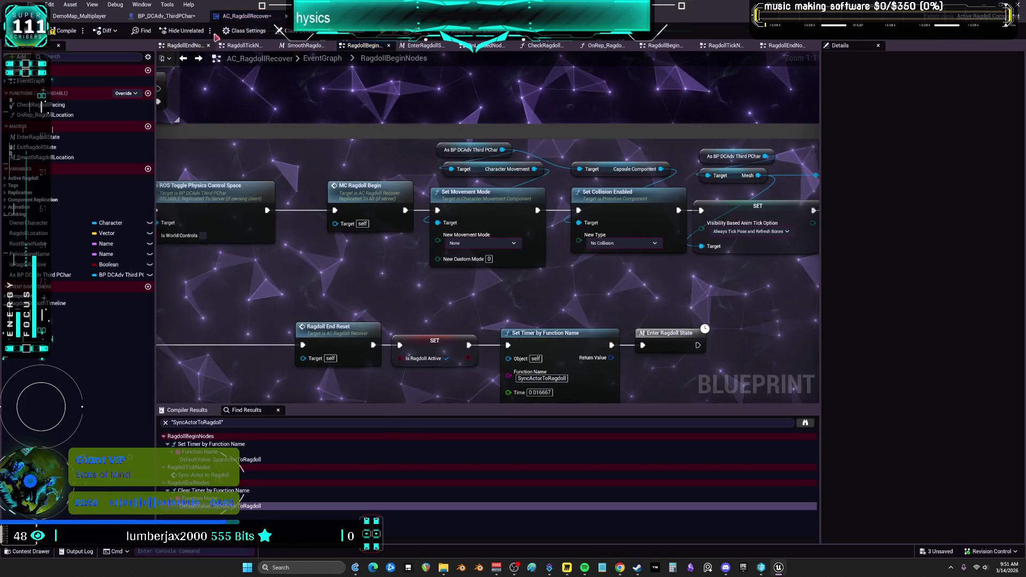
Step: In BP_DCAdv_ThirdPChar, bring the capsule physics, TL_ActiveRagdoll timeline and vehicle check into view
click(198, 58)
click(166, 15)
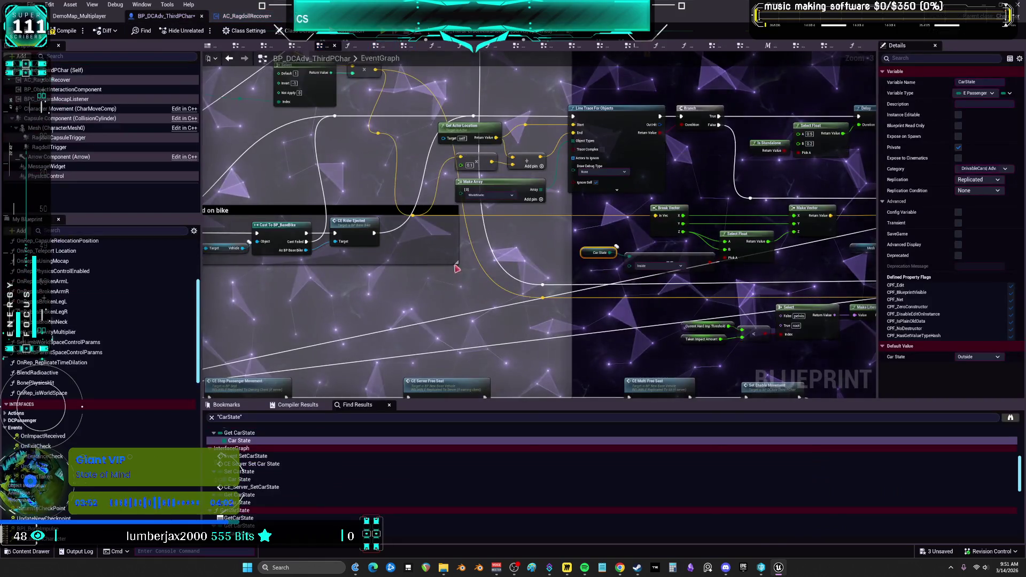
scroll(399, 154, down, 4)
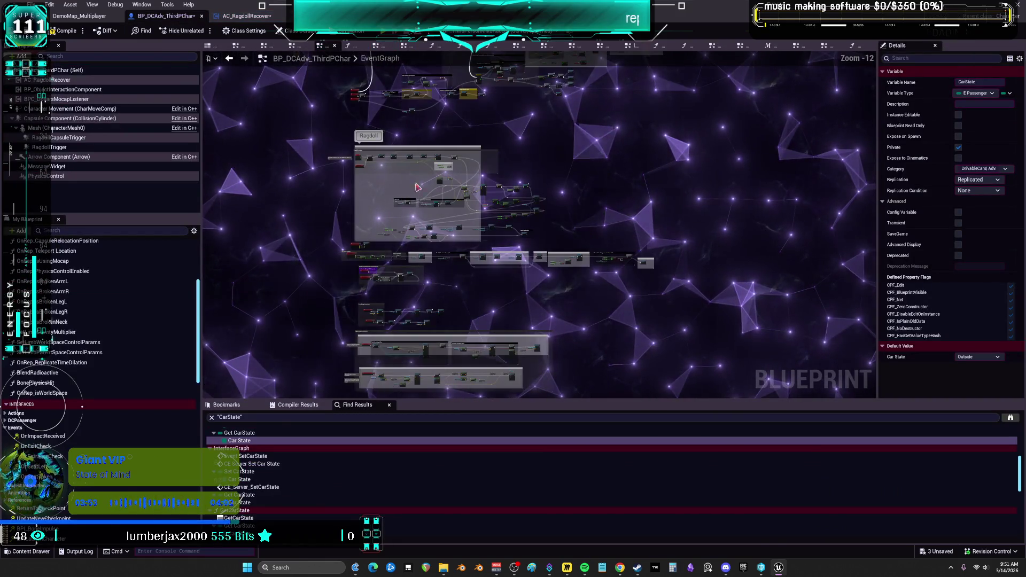
drag(489, 138, 519, 328)
scroll(714, 225, up, 12)
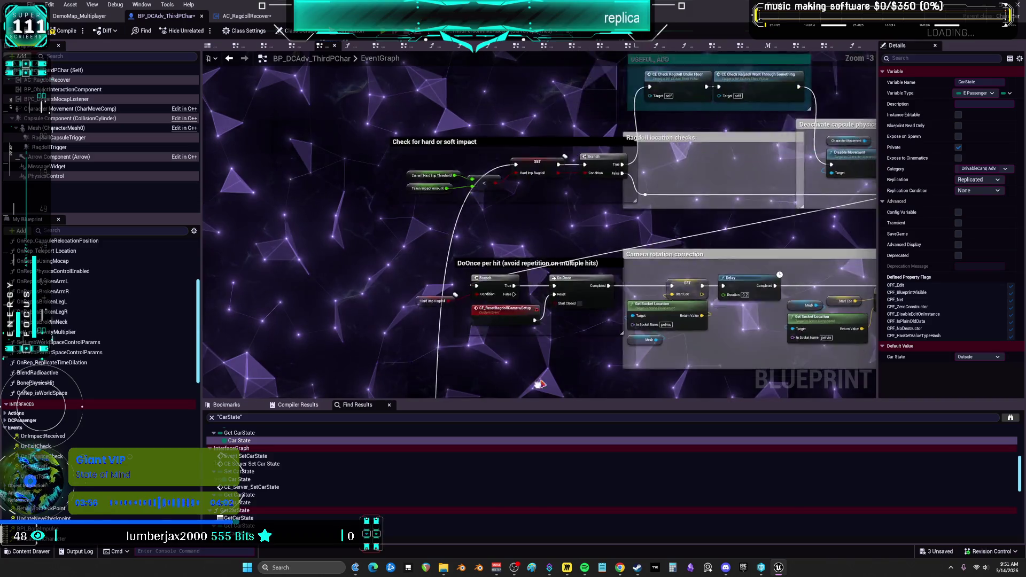
drag(714, 224, 573, 164)
mouse_move(739, 300)
mouse_down()
mouse_move(668, 288)
mouse_move(666, 238)
mouse_move(605, 176)
mouse_move(571, 294)
mouse_move(484, 220)
mouse_move(480, 307)
mouse_move(480, 281)
mouse_up()
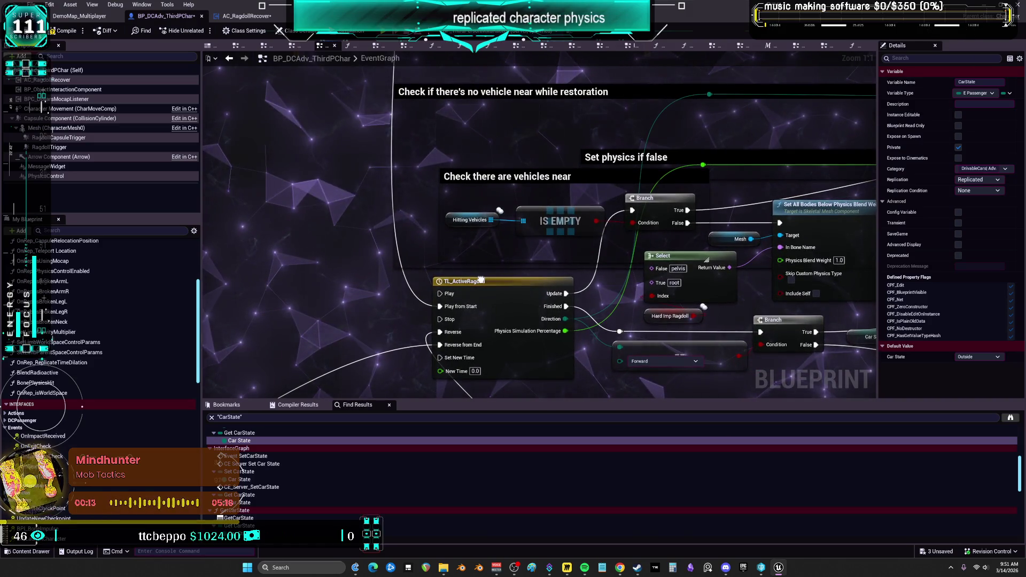
Step: Follow the ragdoll timeline's connections past the multicast events and hip location nodes
mouse_move(441, 275)
mouse_down()
mouse_move(420, 273)
mouse_move(556, 383)
mouse_move(843, 357)
mouse_move(695, 331)
mouse_move(588, 267)
mouse_move(802, 310)
mouse_move(668, 262)
mouse_up()
mouse_move(642, 187)
mouse_down()
mouse_move(636, 224)
mouse_move(534, 331)
mouse_move(511, 334)
mouse_up()
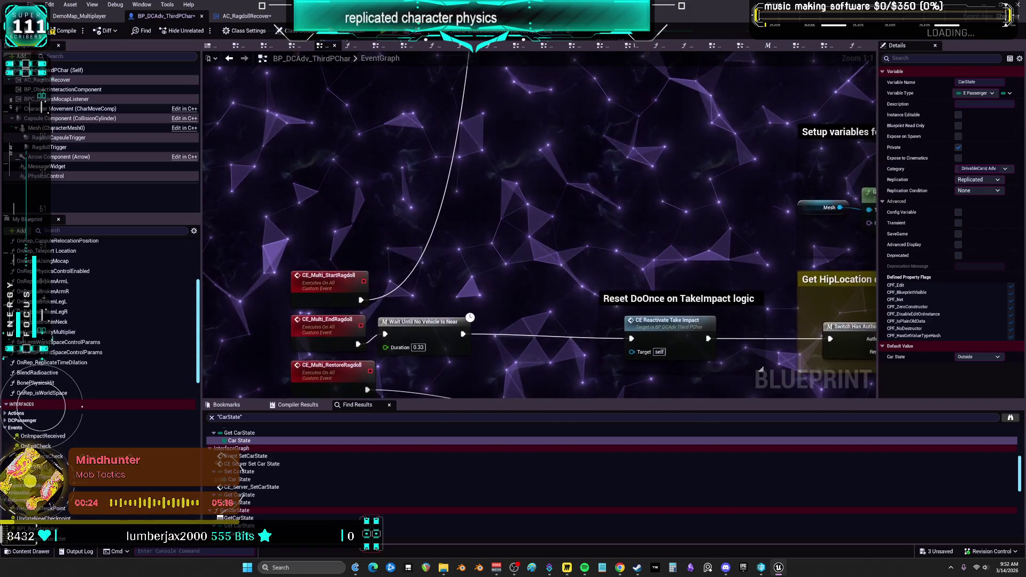
mouse_move(802, 331)
mouse_down()
mouse_move(625, 195)
mouse_move(283, 159)
mouse_up()
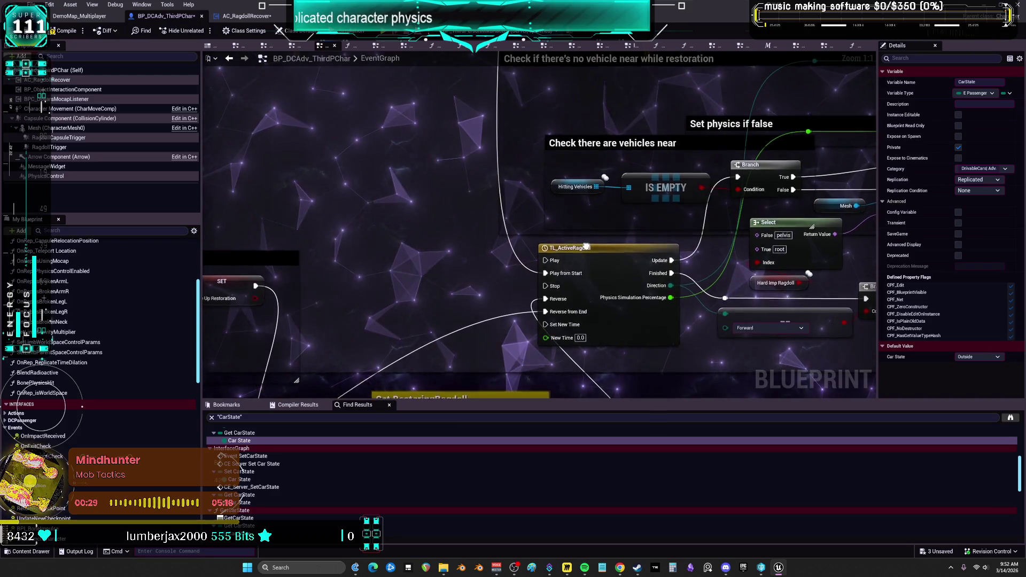
drag(535, 214, 568, 322)
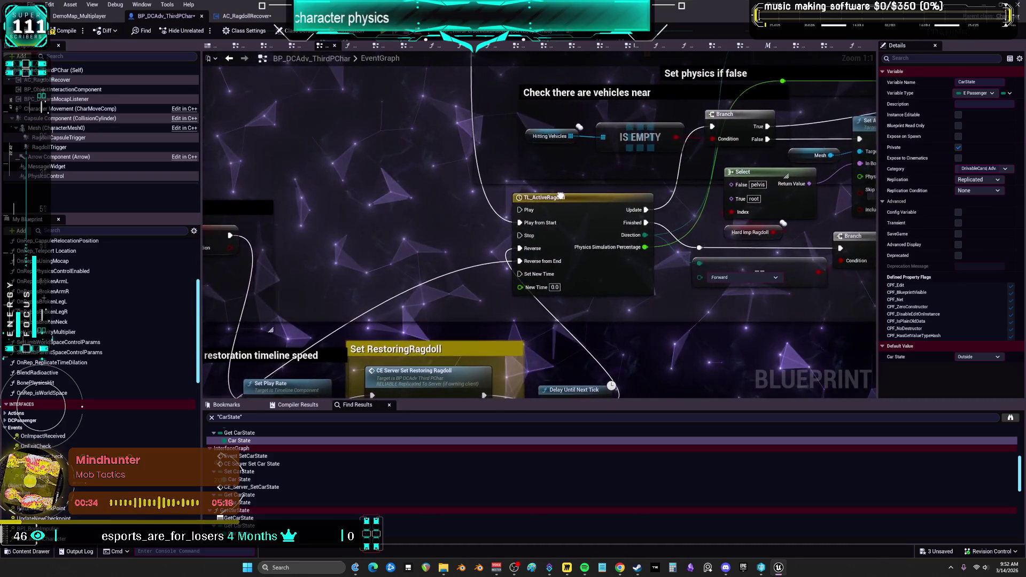
drag(534, 200, 414, 230)
mouse_move(373, 259)
mouse_down()
mouse_move(300, 269)
mouse_move(214, 246)
mouse_up()
drag(209, 166, 210, 165)
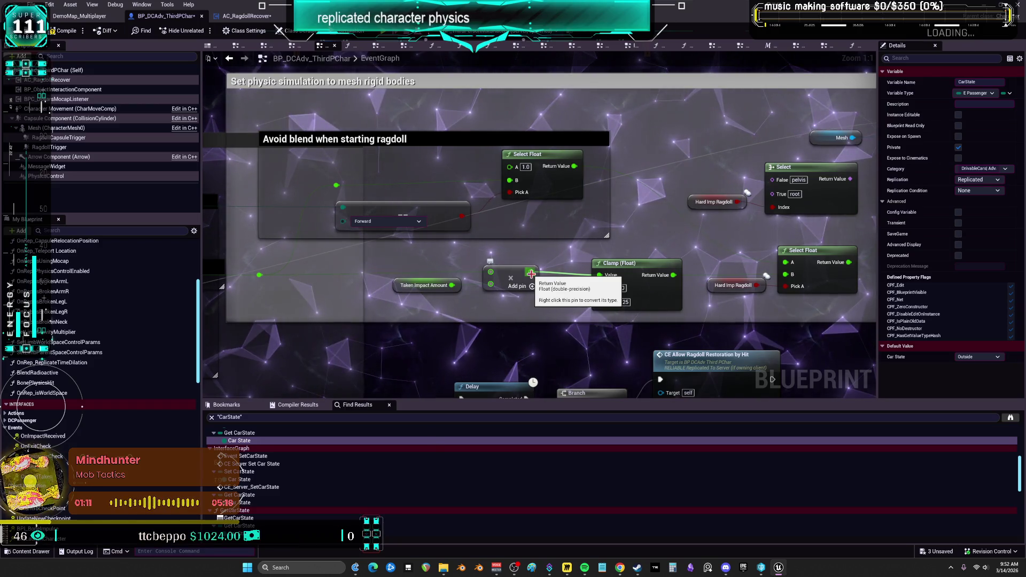
drag(718, 238, 628, 41)
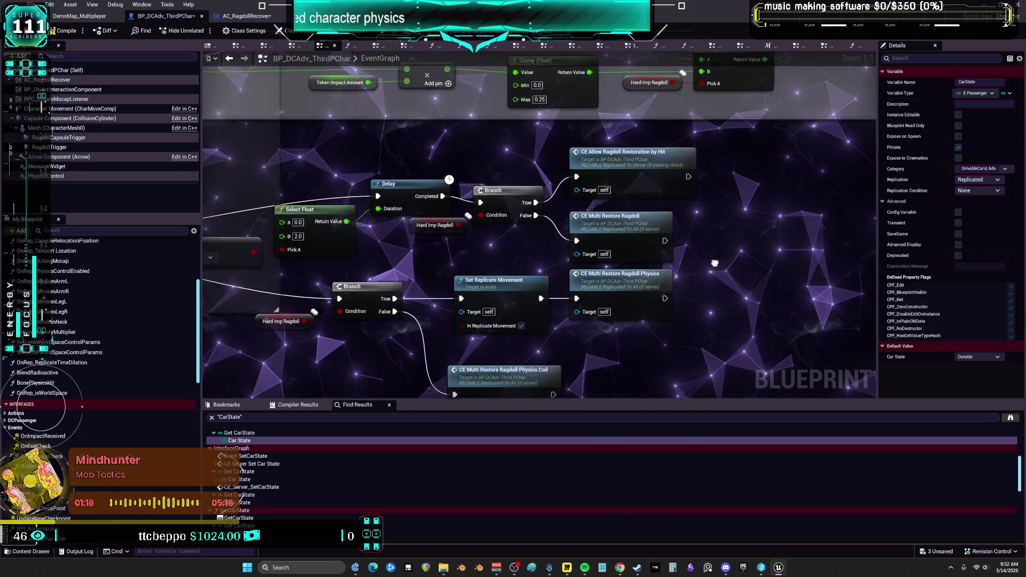
drag(711, 268, 772, 155)
drag(438, 190, 493, 215)
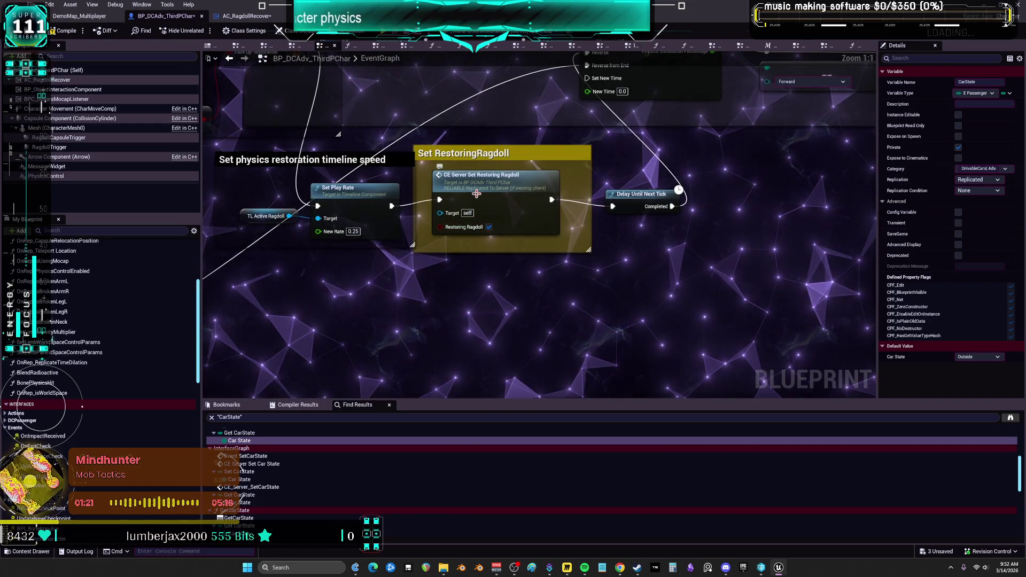
scroll(506, 190, up, 1)
mouse_move(370, 181)
mouse_down()
mouse_move(506, 190)
mouse_move(445, 218)
mouse_up()
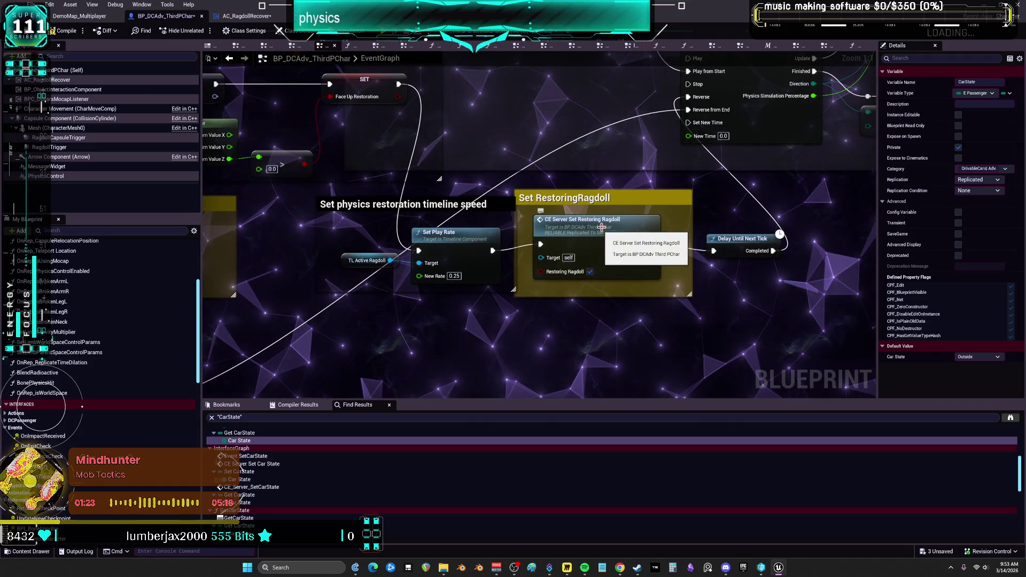
click(603, 216)
scroll(529, 214, down, 3)
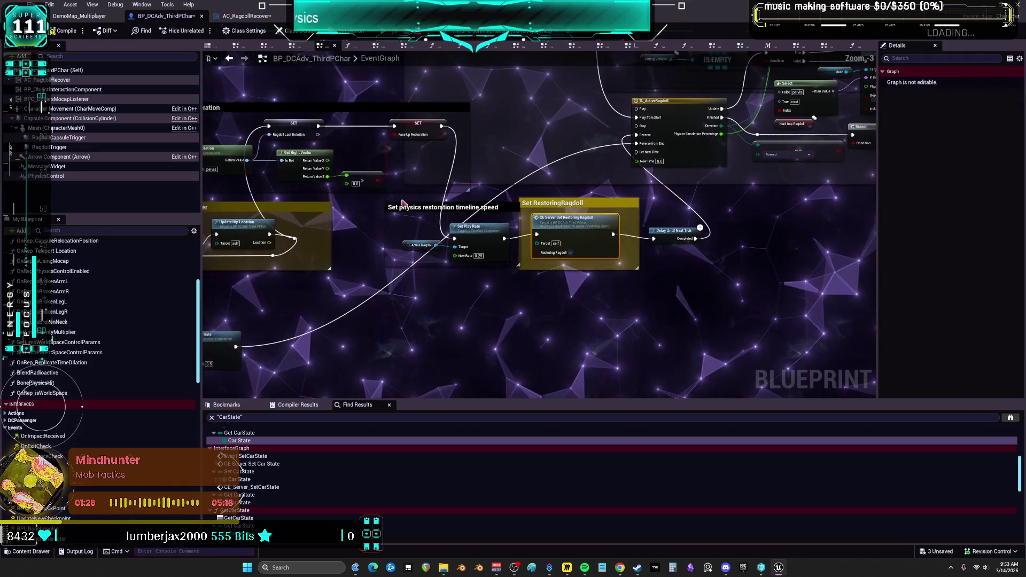
drag(329, 204, 329, 203)
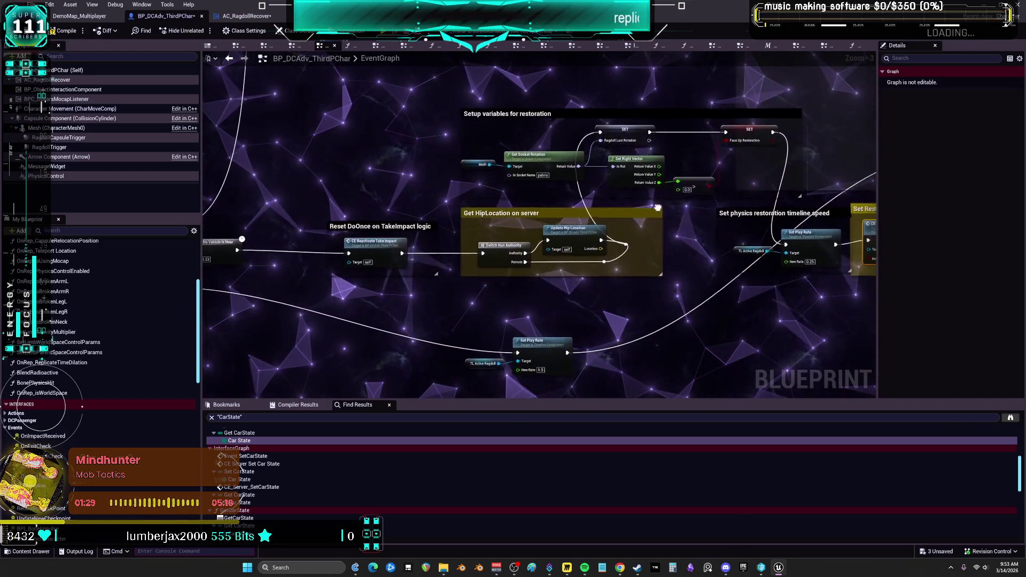
drag(624, 229, 615, 243)
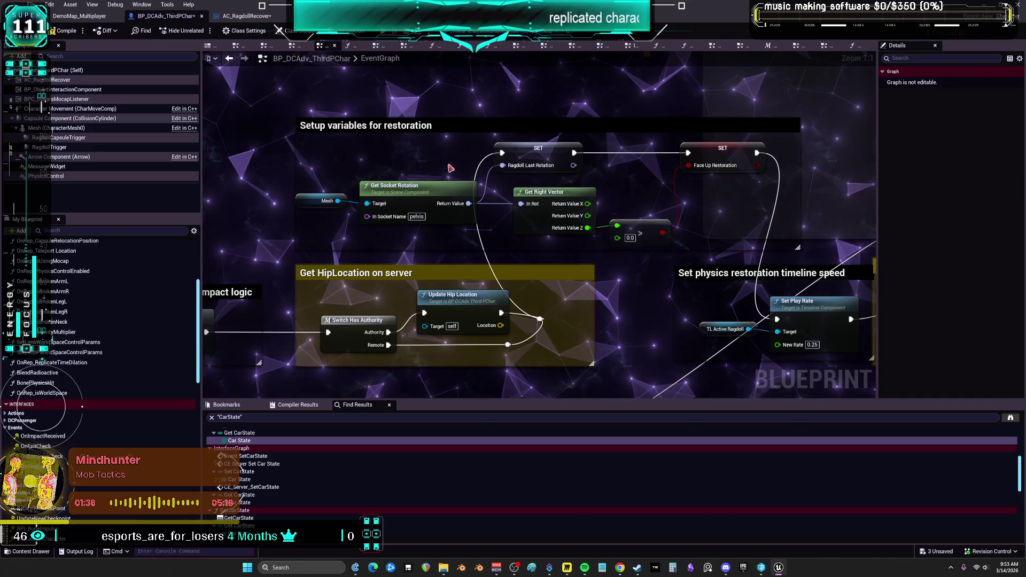
drag(650, 213, 650, 213)
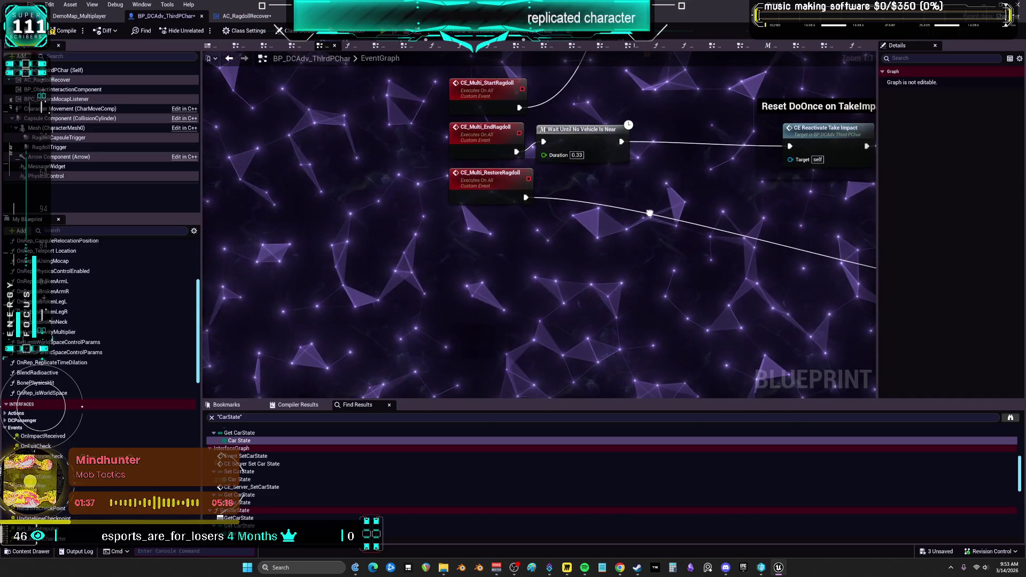
double_click(591, 135)
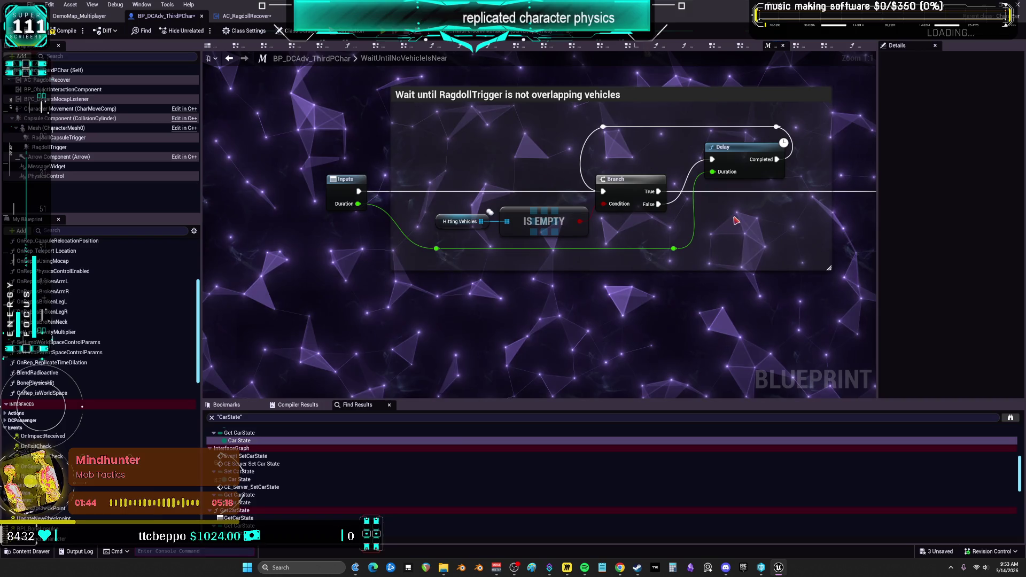
drag(724, 221, 603, 222)
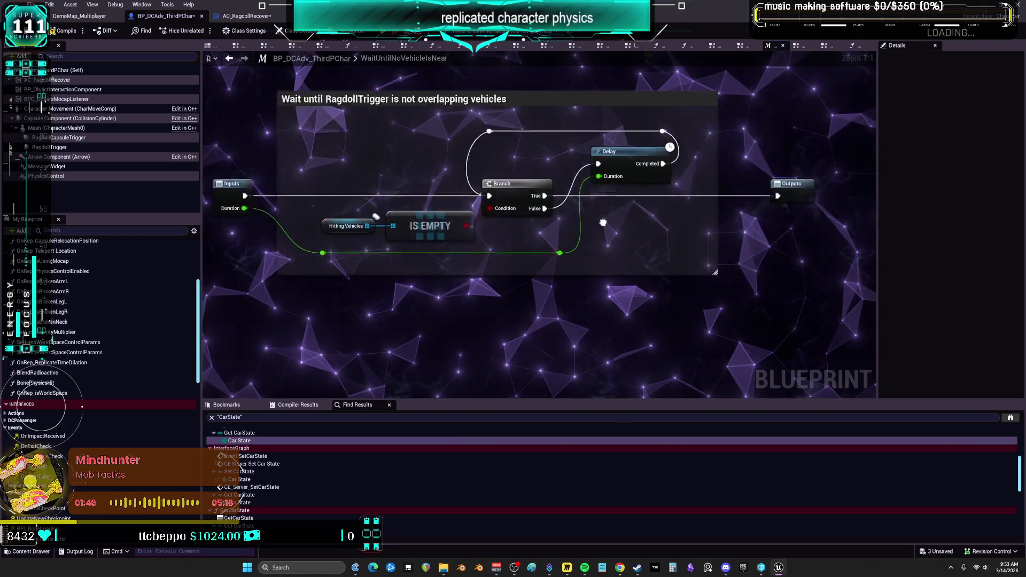
drag(493, 220, 678, 216)
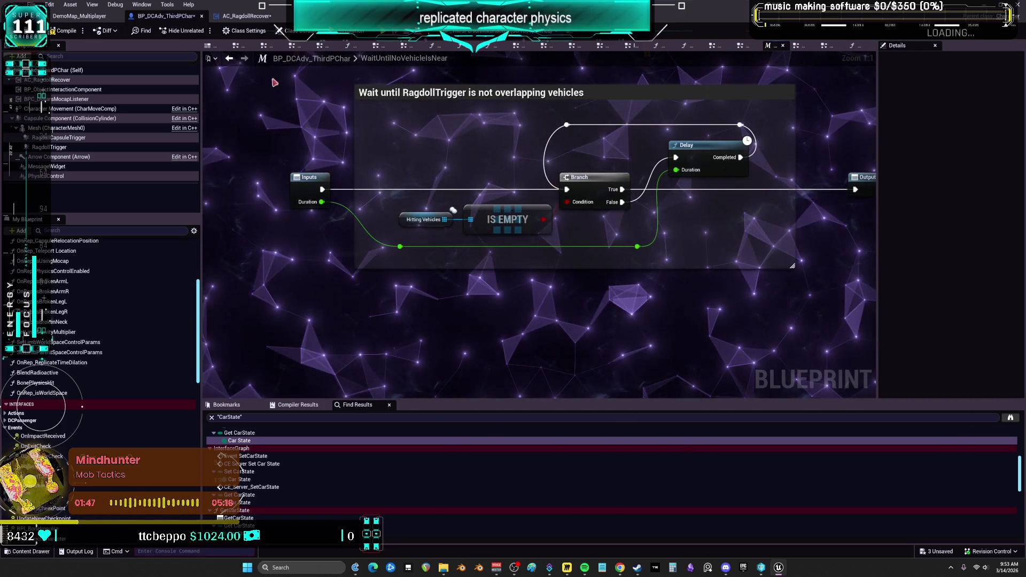
click(230, 59)
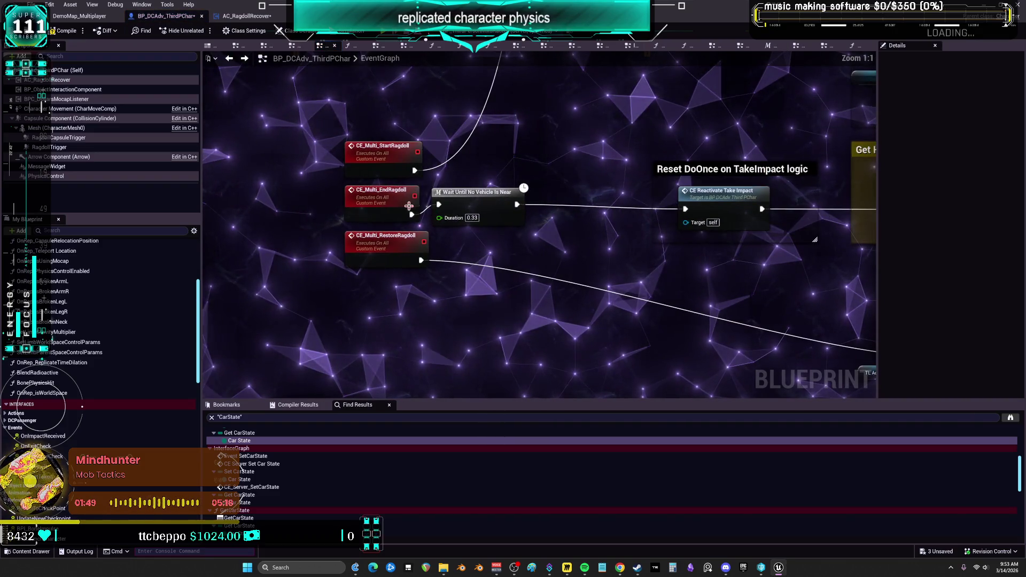
click(397, 201)
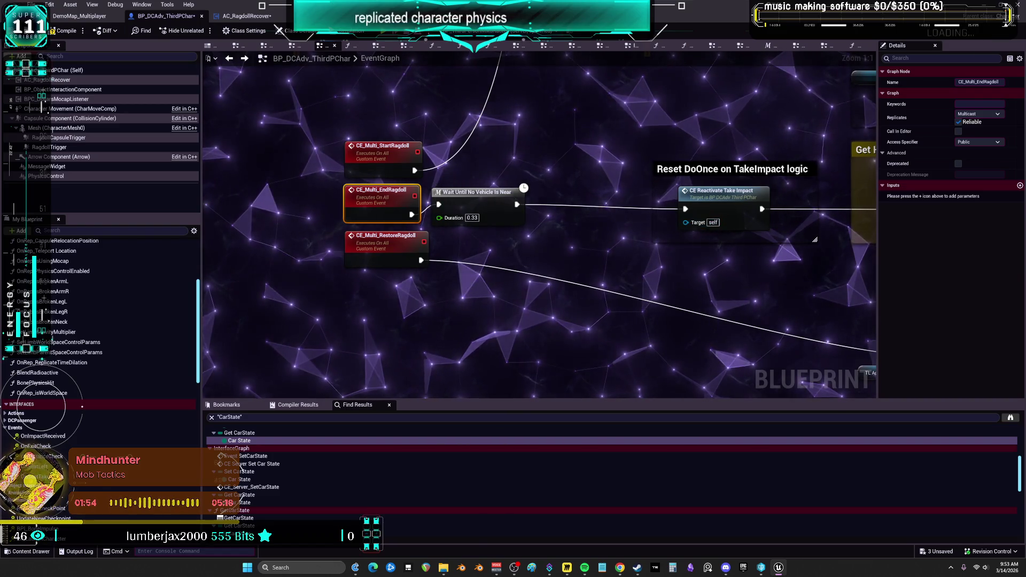
Step: Move the Update Hip Location node up and left within the Get HipLocation on server group
drag(772, 254, 432, 253)
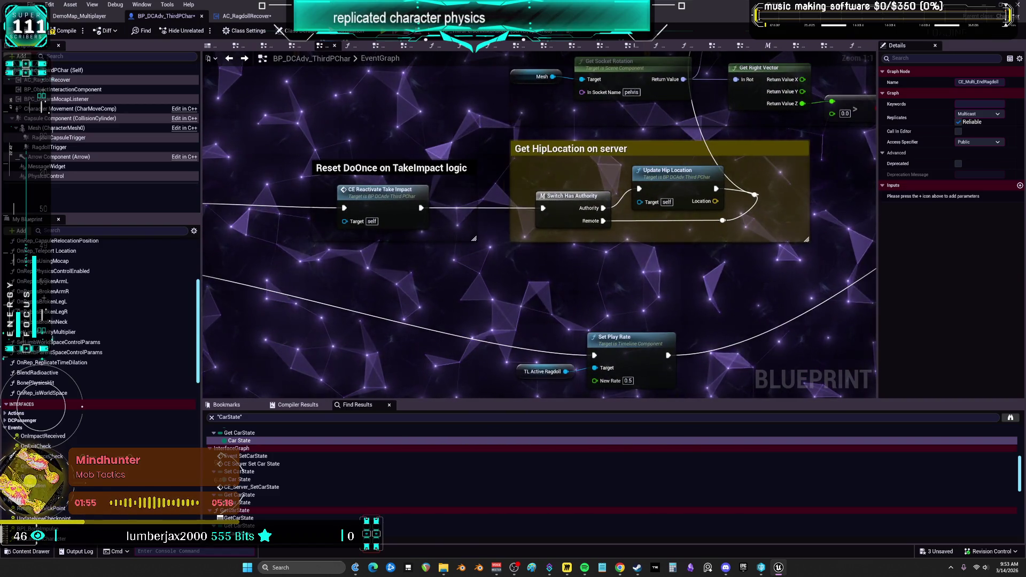
drag(774, 195, 669, 276)
drag(574, 257, 518, 245)
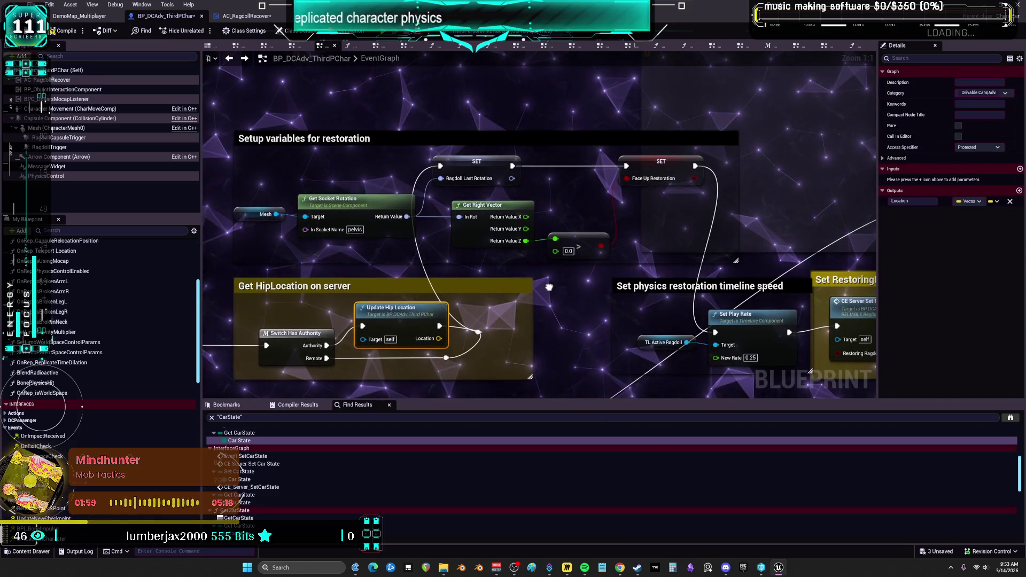
drag(547, 284, 544, 273)
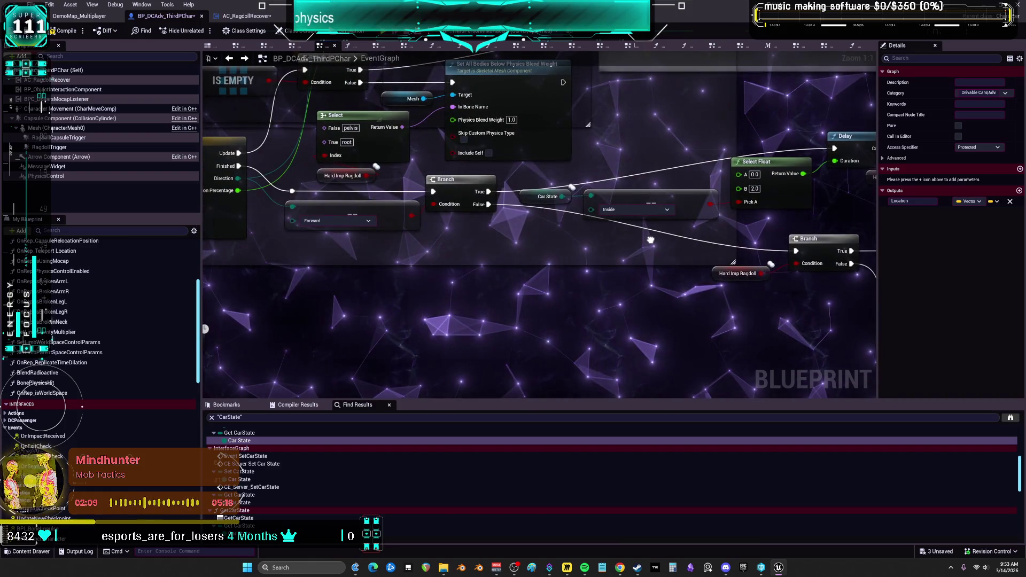
Step: Pan the graph past the Setup variables area to the Ragdoll Activation section
drag(635, 241, 296, 258)
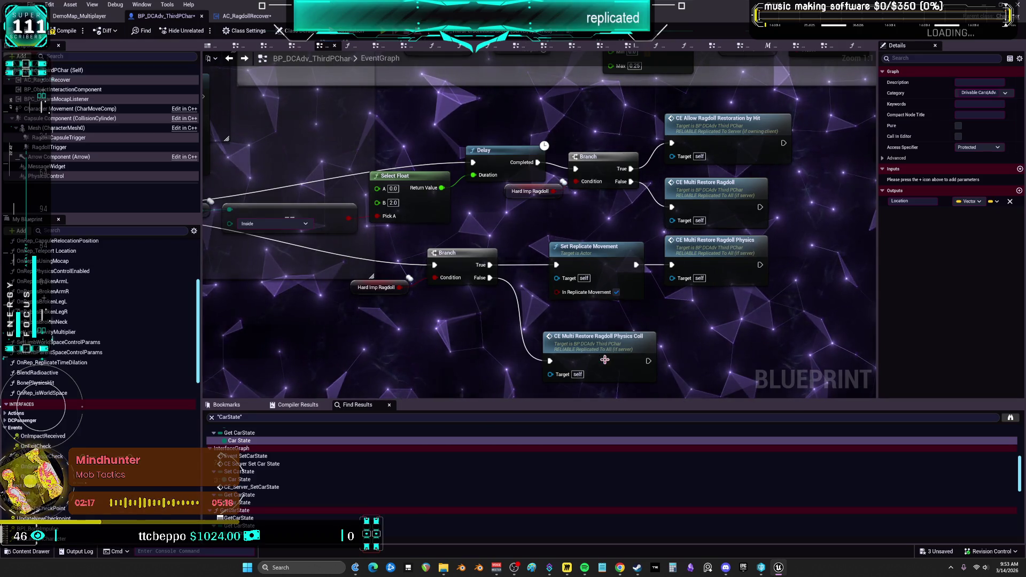
scroll(550, 328, down, 4)
mouse_move(665, 231)
mouse_down()
mouse_move(544, 302)
mouse_move(651, 271)
mouse_move(714, 236)
mouse_up()
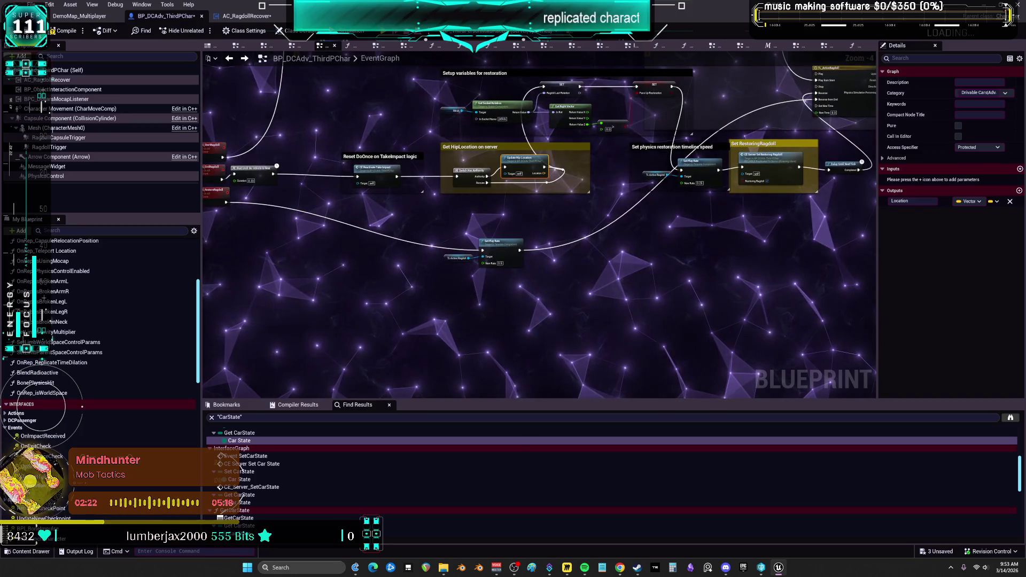
drag(247, 248, 513, 237)
scroll(532, 221, up, 4)
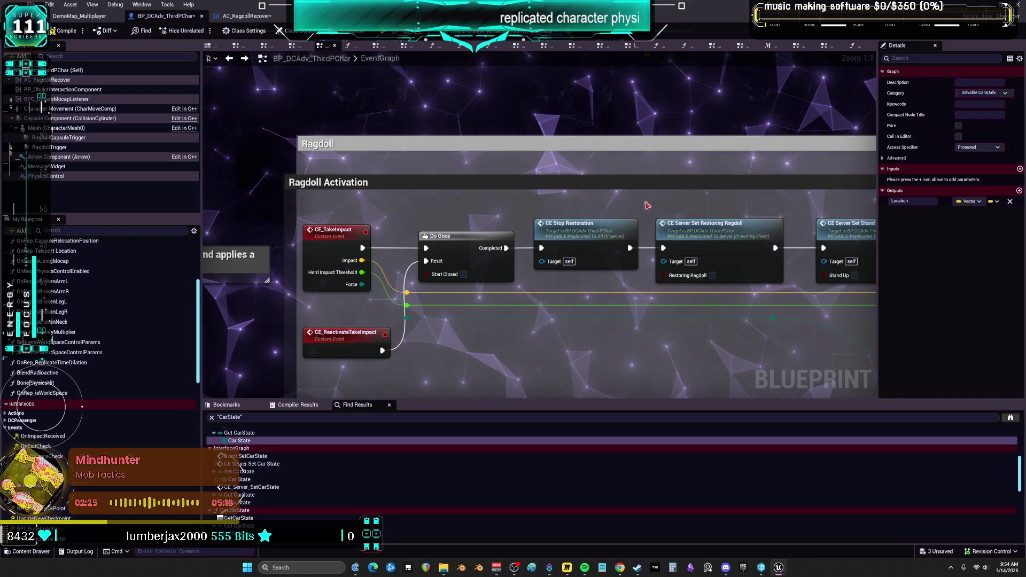
Step: Inspect the CE_StopRestoration and CE_ServerSetRestoringRagdoll event definitions, then return to Ragdoll Activation
drag(701, 201, 527, 188)
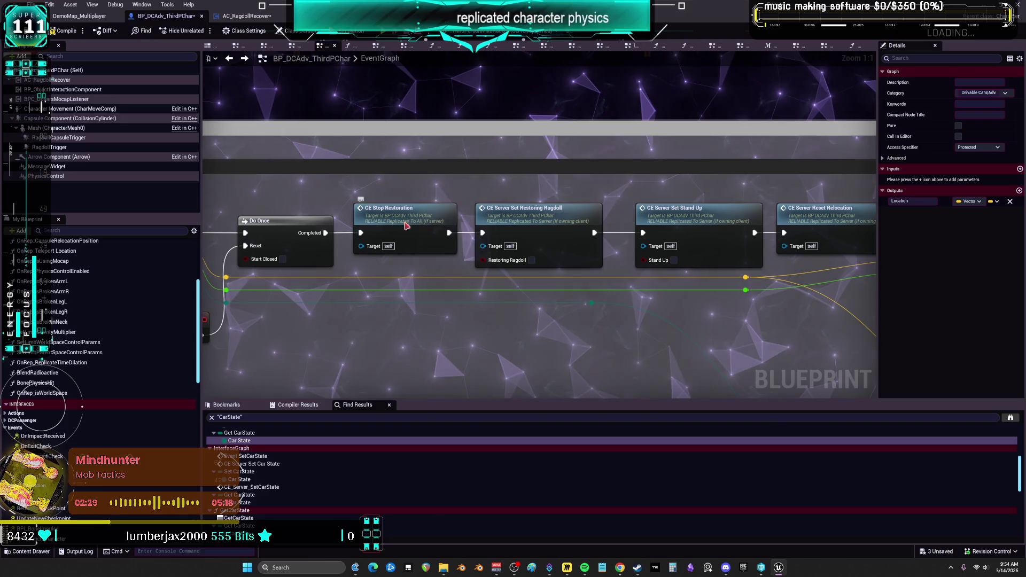
double_click(406, 227)
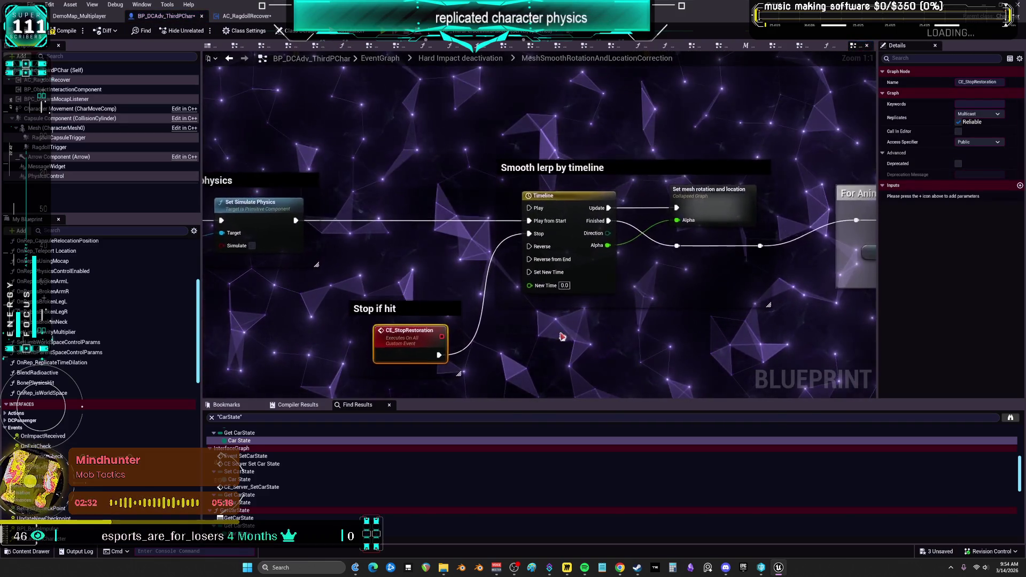
drag(562, 337, 263, 341)
mouse_move(563, 337)
mouse_down()
mouse_move(236, 341)
mouse_move(243, 331)
mouse_up()
click(230, 60)
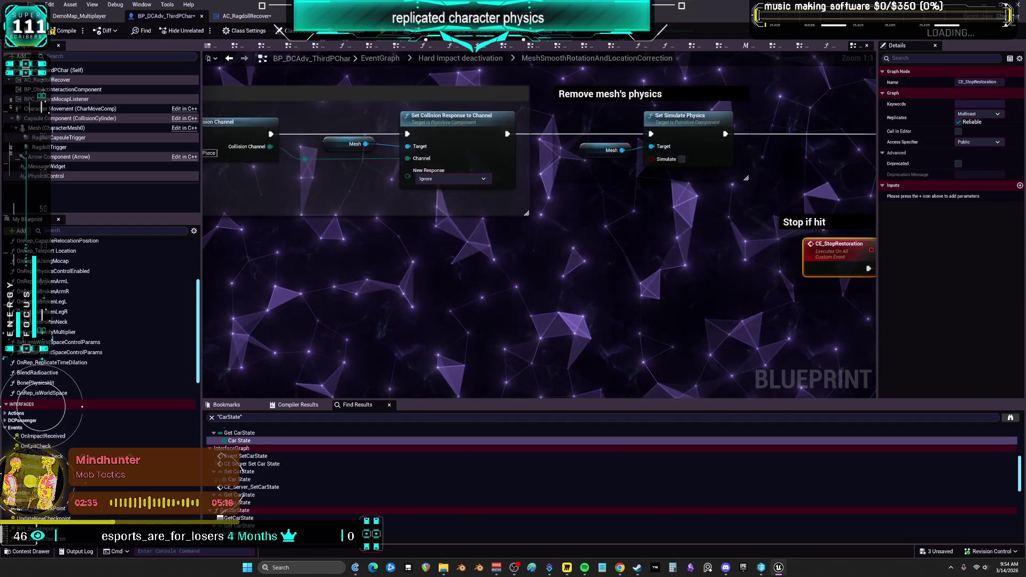
click(229, 59)
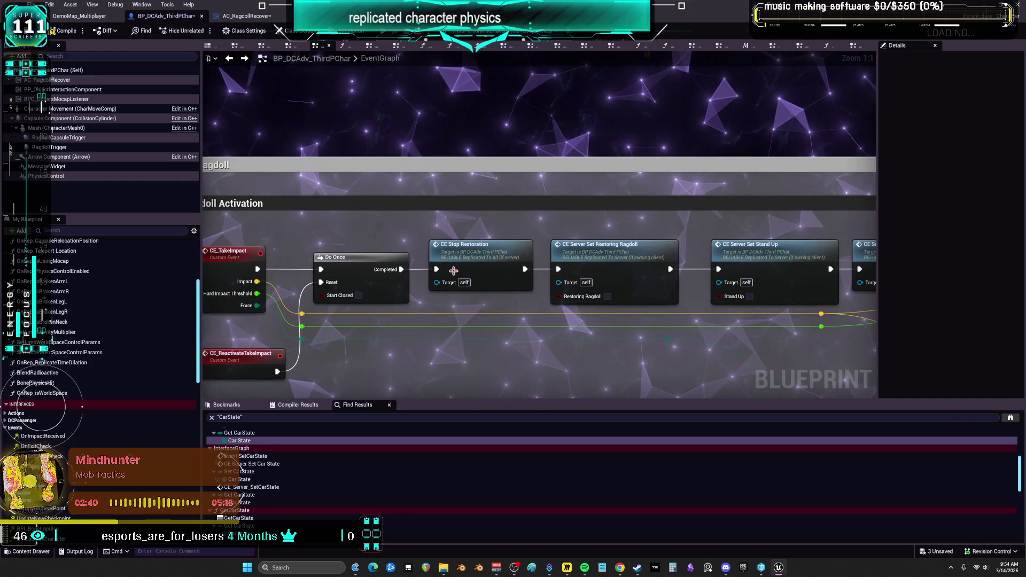
double_click(602, 260)
click(633, 234)
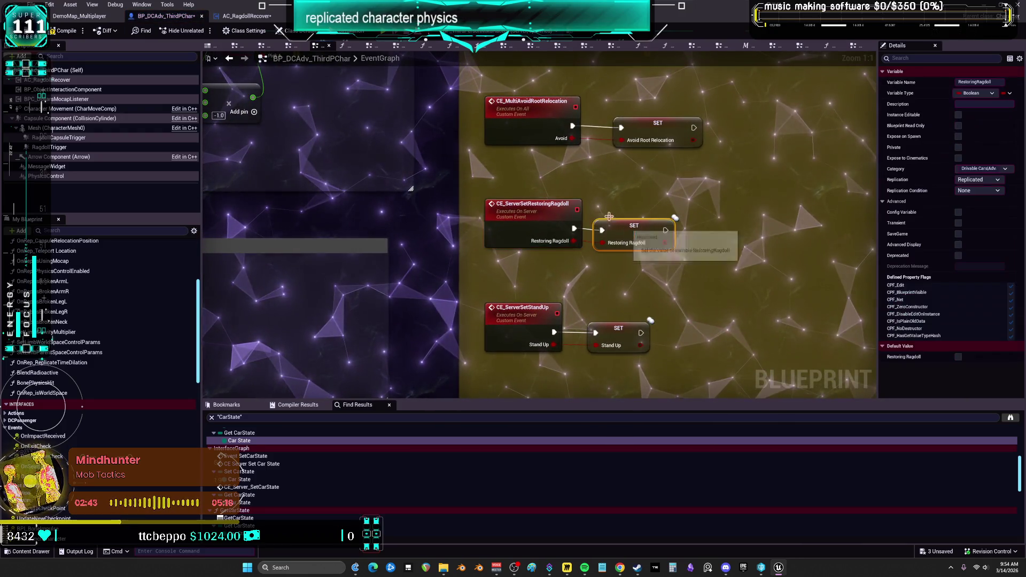
key(alt+Left)
Step: Lift CE Stop Restoration out of line and wire Do Once Completed into CE Server Set Restoring Ragdoll
drag(469, 271, 469, 206)
drag(402, 270, 558, 269)
drag(717, 225, 585, 225)
drag(736, 241, 705, 237)
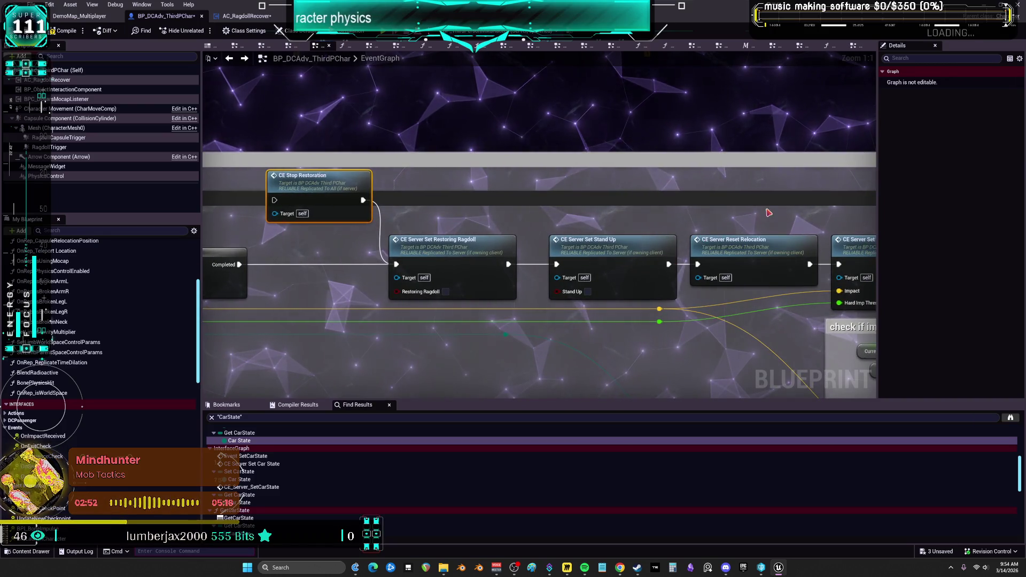
mouse_move(368, 251)
mouse_down()
mouse_move(674, 237)
mouse_move(556, 225)
mouse_move(470, 240)
mouse_up()
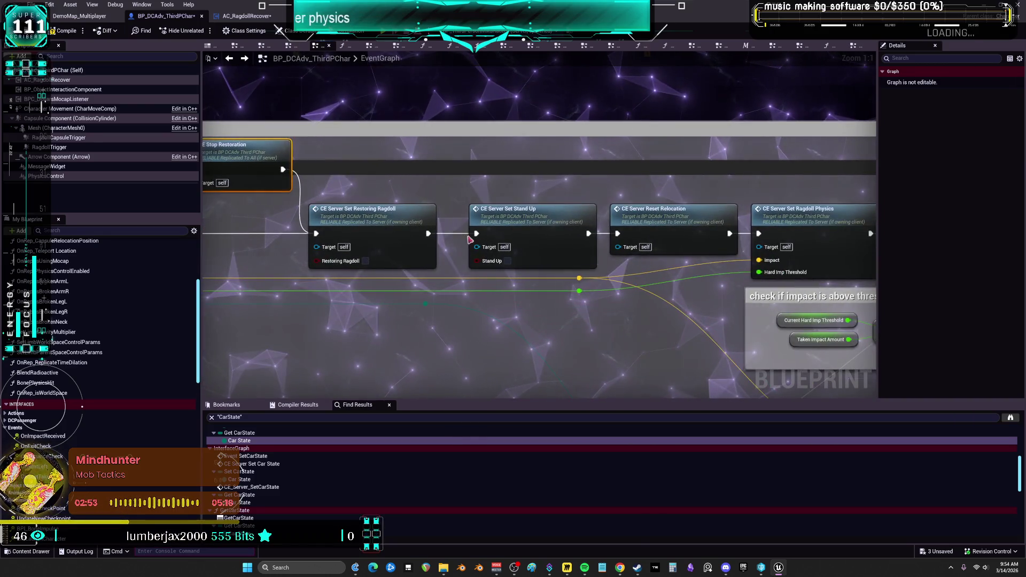
Step: Lift CE Server Reset Relocation above the chain and follow Set Ragdoll Physics to CE_Multi_SetRagdollPhysics
double_click(677, 227)
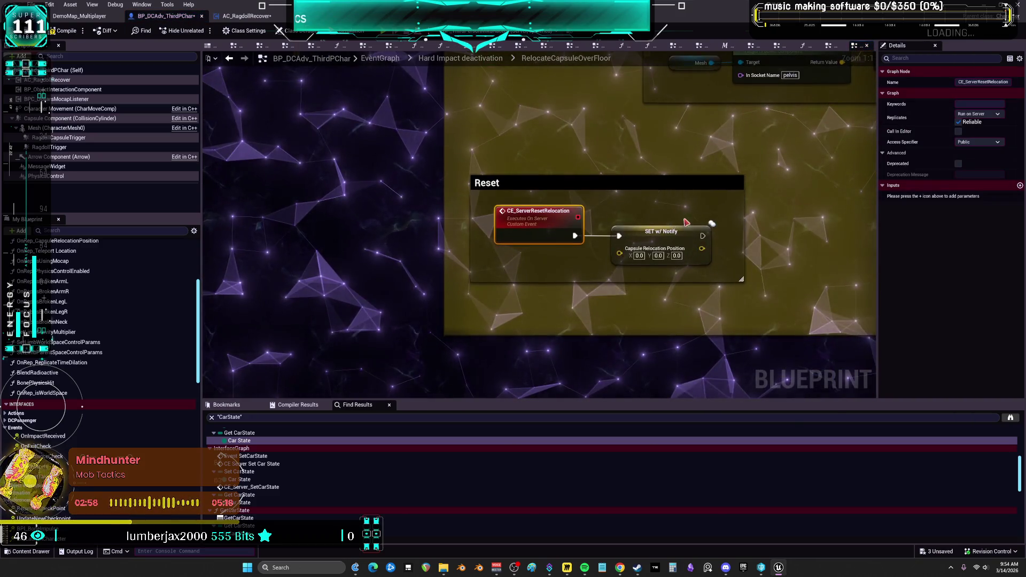
click(229, 59)
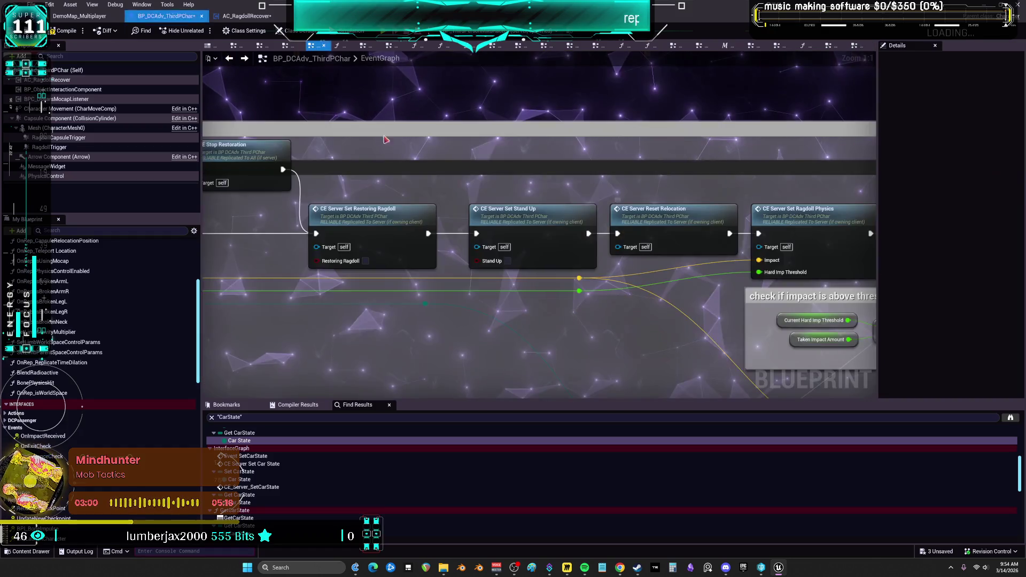
drag(642, 272, 644, 204)
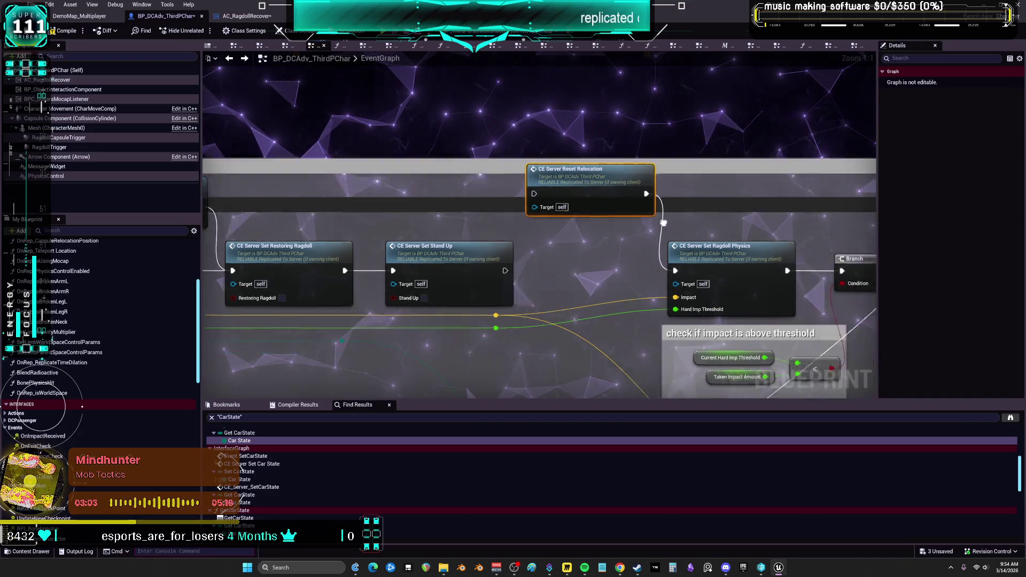
double_click(593, 219)
double_click(682, 210)
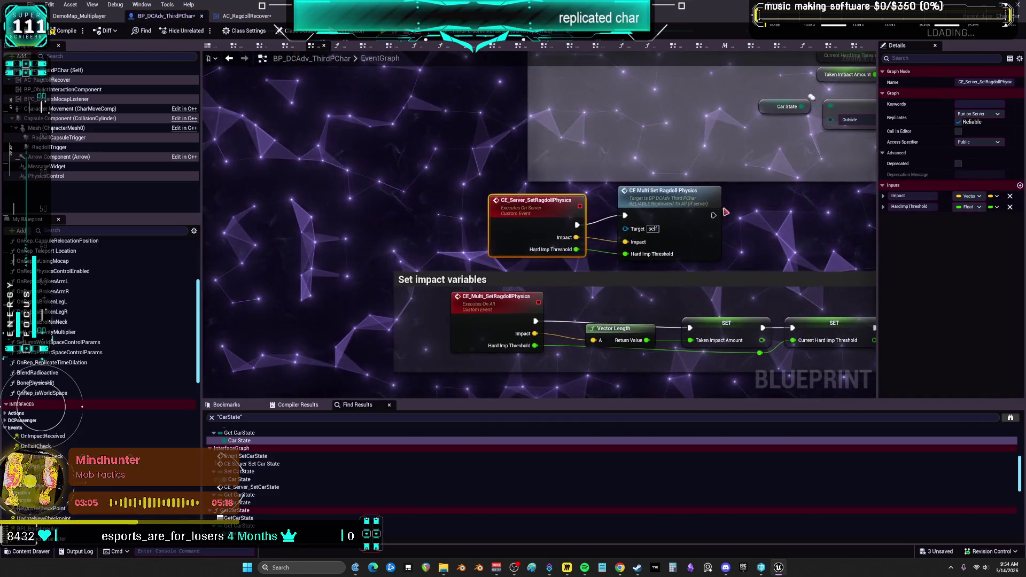
Step: Review Set Collision Enabled in Remove capsule's collision, then return to AC_RagdollRecover's RagdollBeginNodes
drag(682, 211, 557, 196)
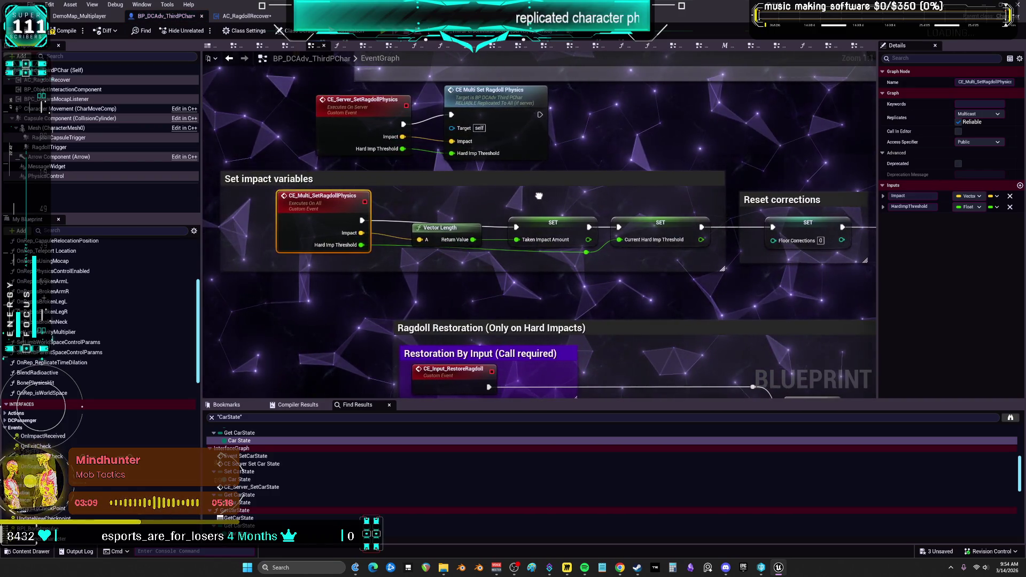
drag(537, 195, 532, 195)
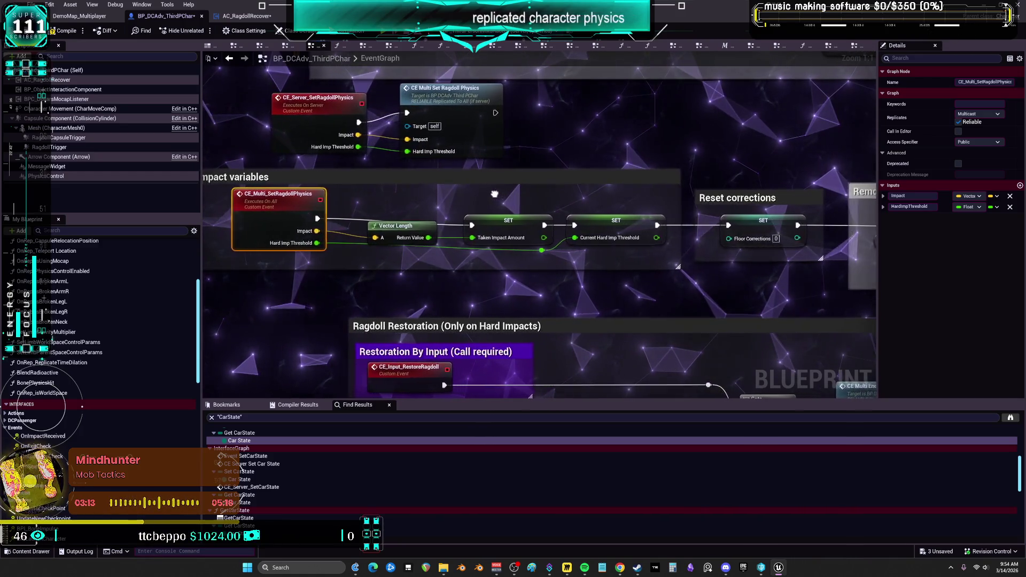
drag(463, 194, 290, 195)
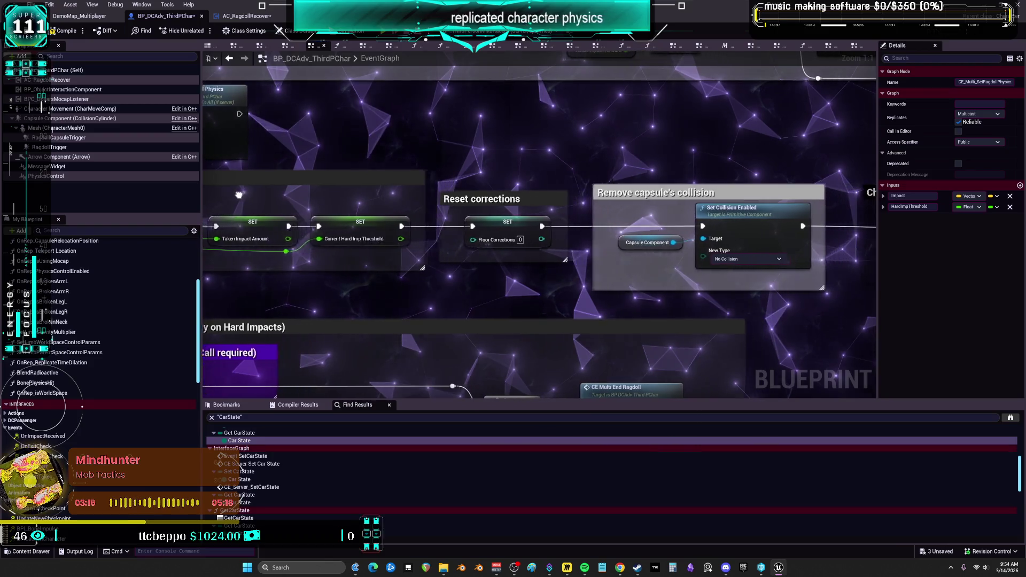
drag(575, 196, 575, 197)
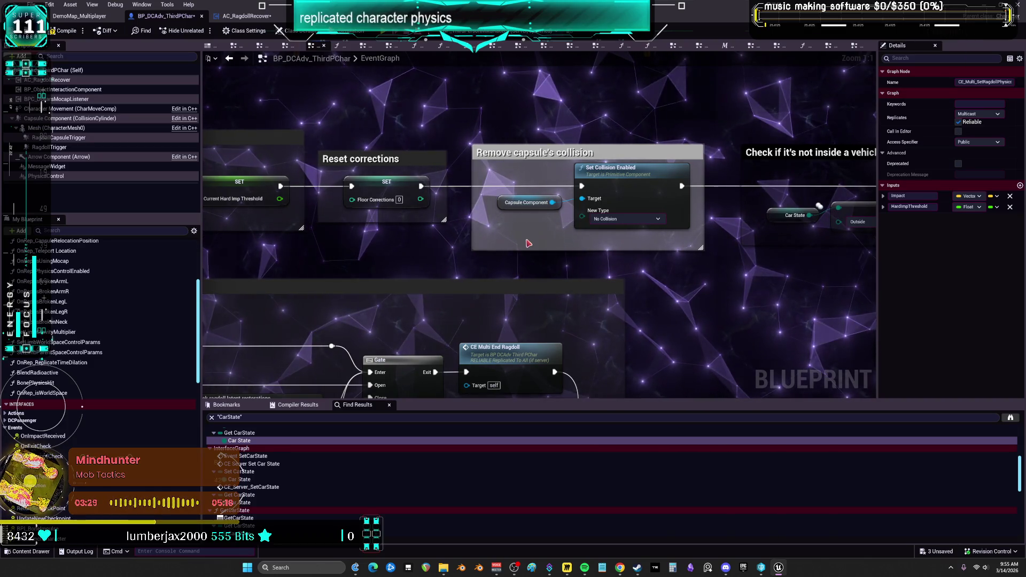
click(615, 168)
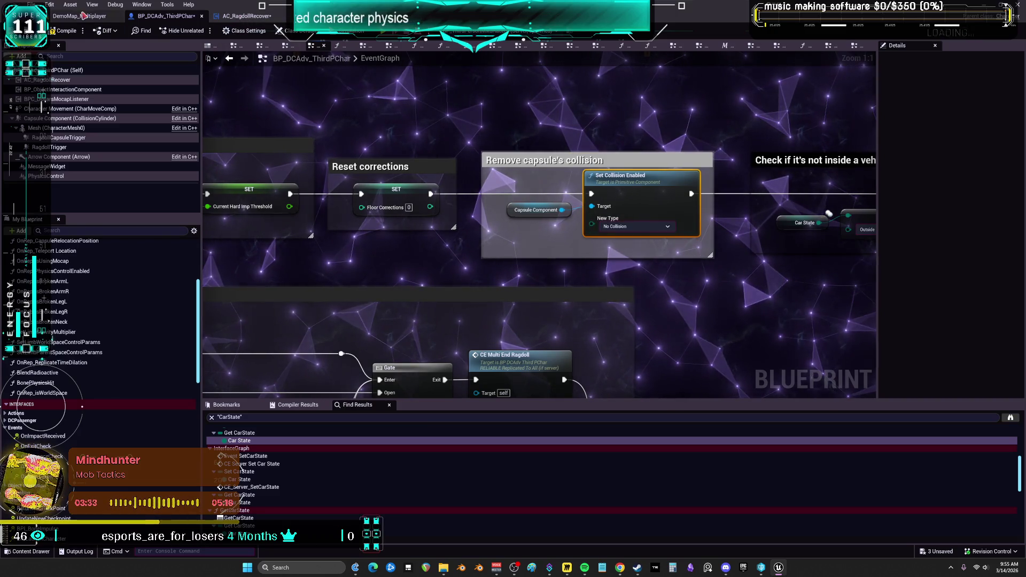
click(246, 15)
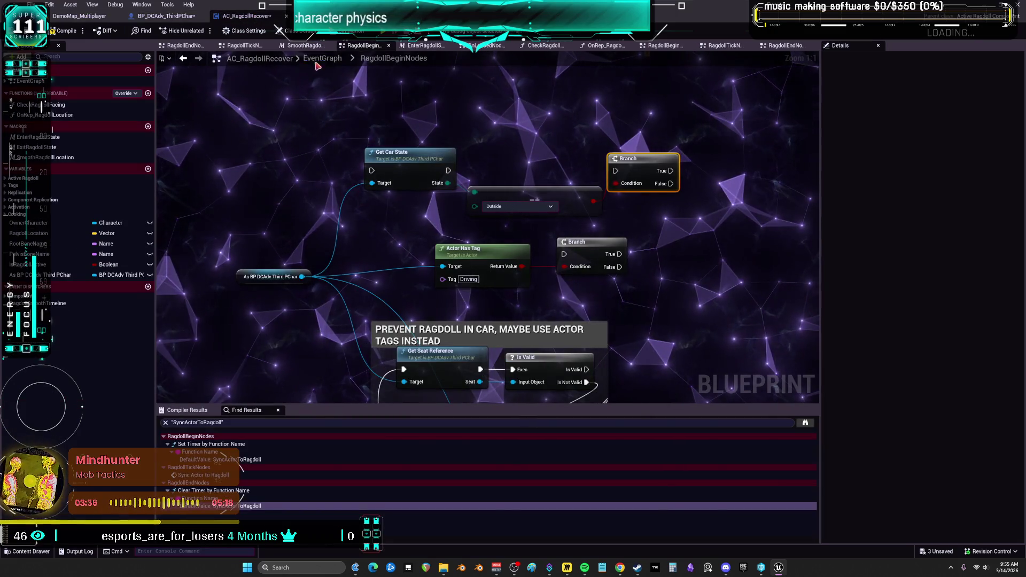
Step: Select Set Collision Enabled with its Capsule Component getter, then the character's Remove capsule's collision comment
scroll(487, 222, down, 5)
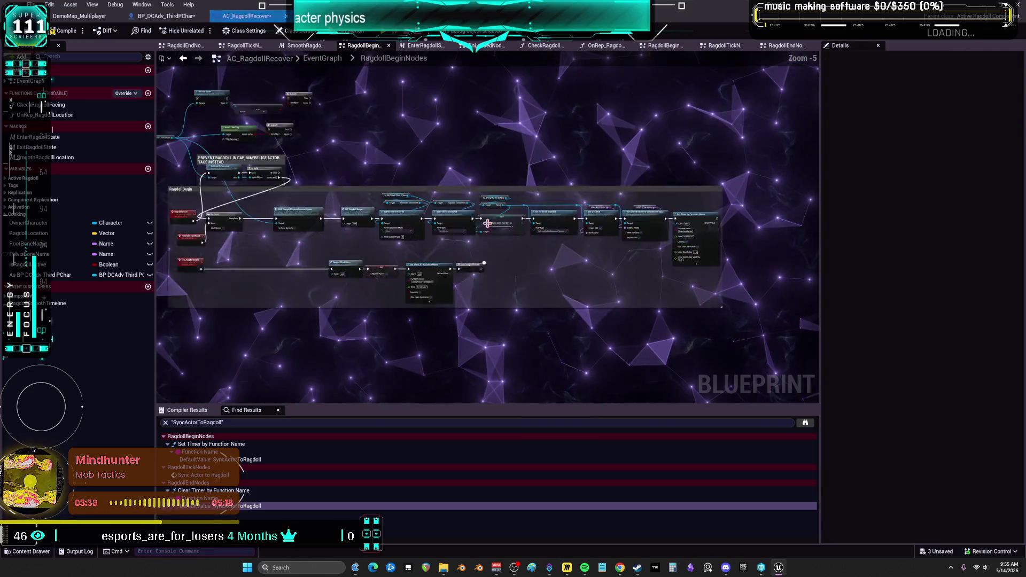
scroll(488, 222, up, 6)
scroll(555, 191, down, 1)
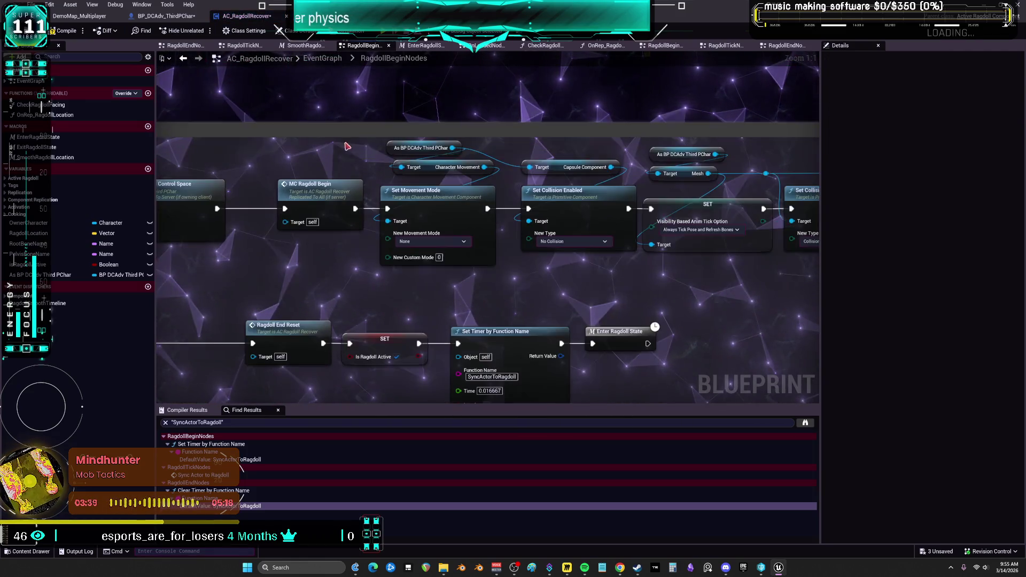
click(557, 192)
ctrl+click(572, 167)
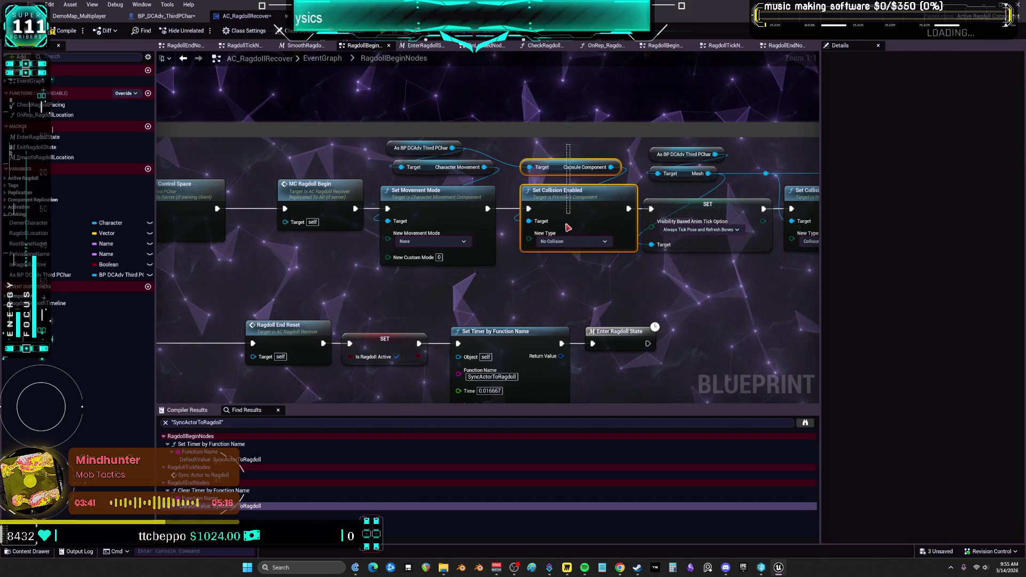
click(155, 18)
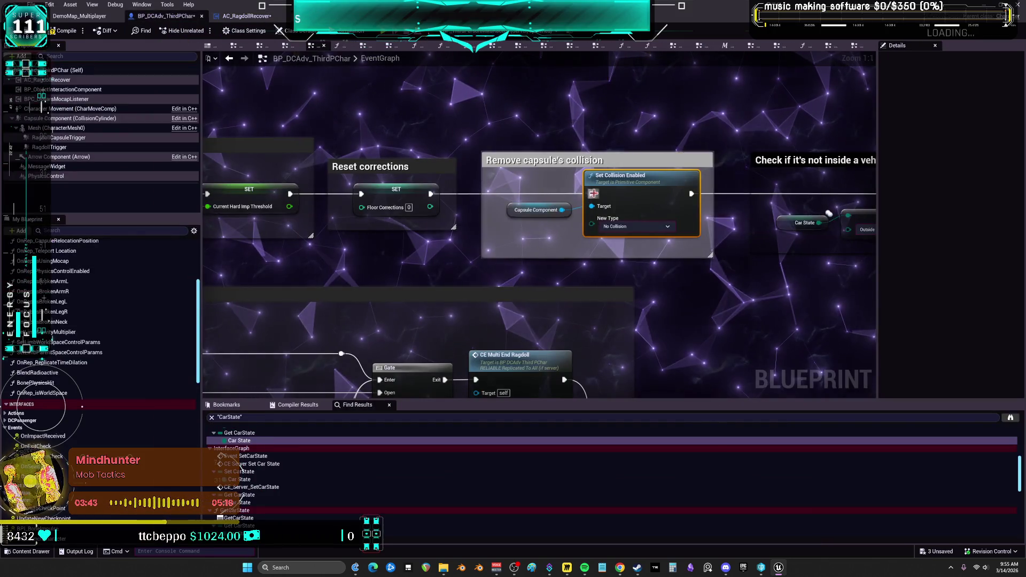
click(642, 160)
Step: Survey the inside-a-vehicle check and collision nodes, selecting Set Actor Enable Collision
mouse_move(432, 196)
mouse_down()
mouse_move(232, 216)
mouse_move(437, 211)
mouse_move(247, 211)
mouse_up()
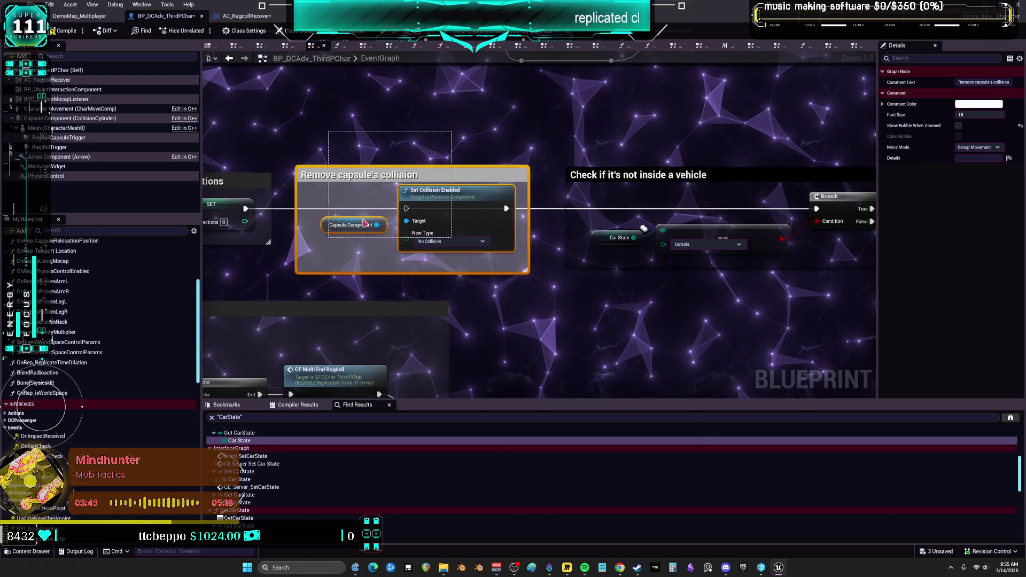
drag(365, 223, 462, 255)
mouse_move(461, 216)
mouse_down()
mouse_move(464, 170)
mouse_move(374, 176)
mouse_move(559, 190)
mouse_move(214, 181)
mouse_up()
drag(675, 228, 215, 220)
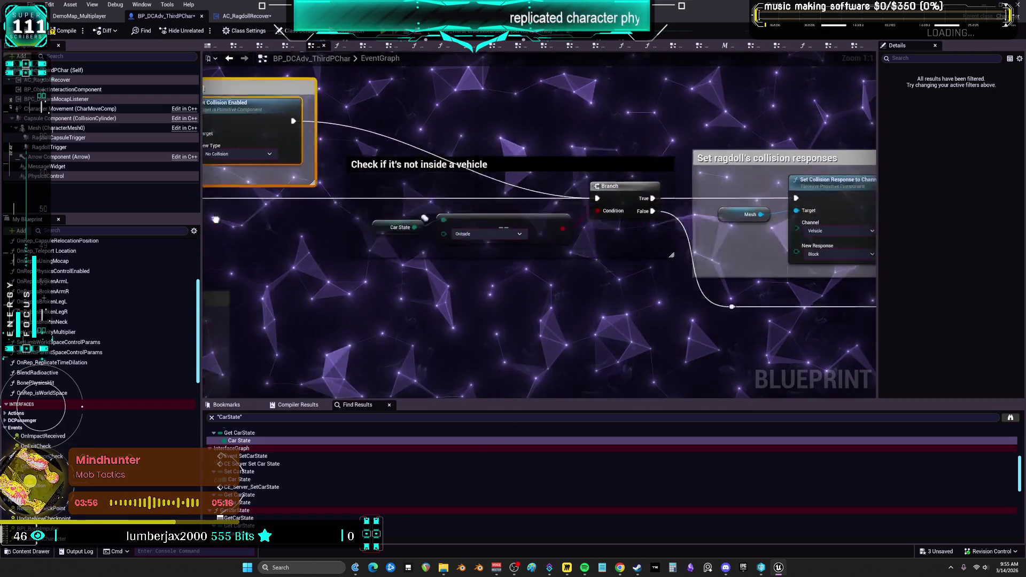
drag(660, 209, 533, 202)
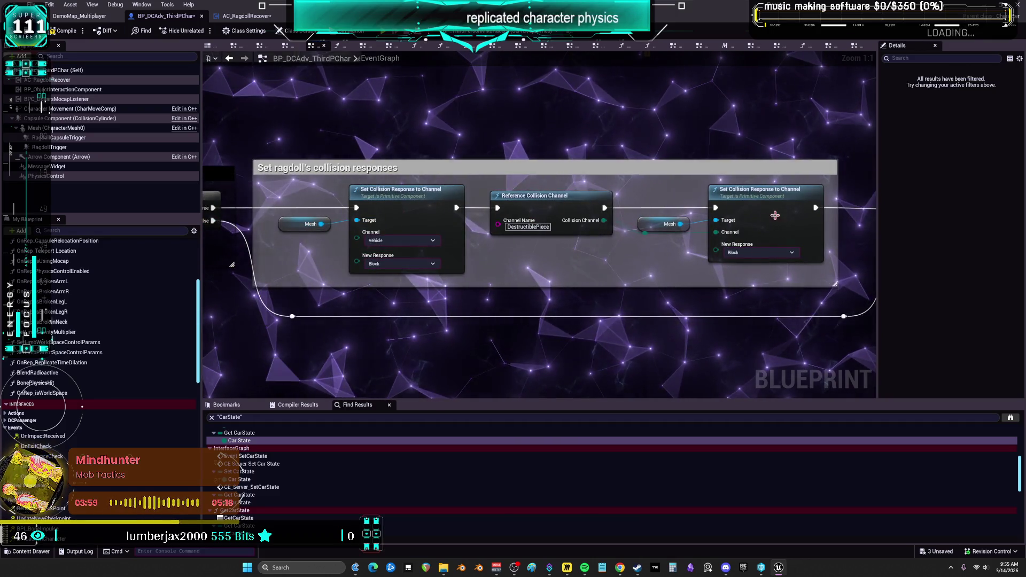
drag(775, 215, 544, 207)
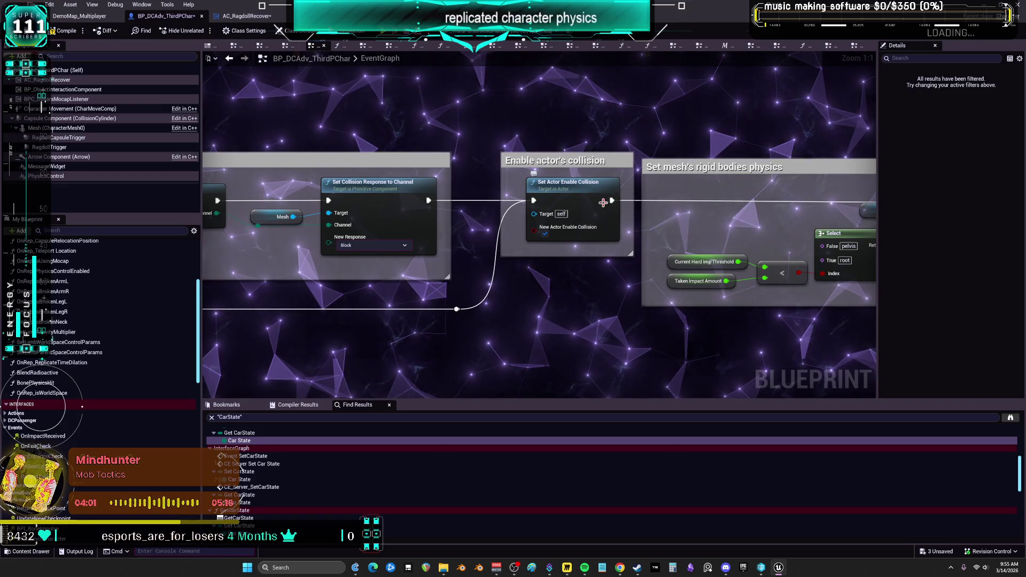
click(579, 193)
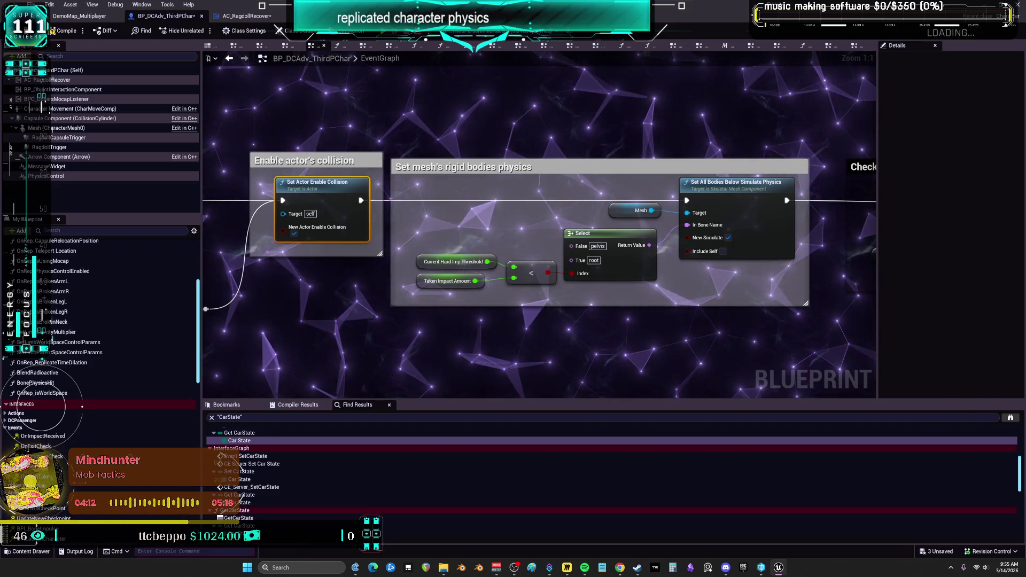
Step: Raise the Remove physics from extremities comment level with the Branch's False output
drag(745, 263, 577, 284)
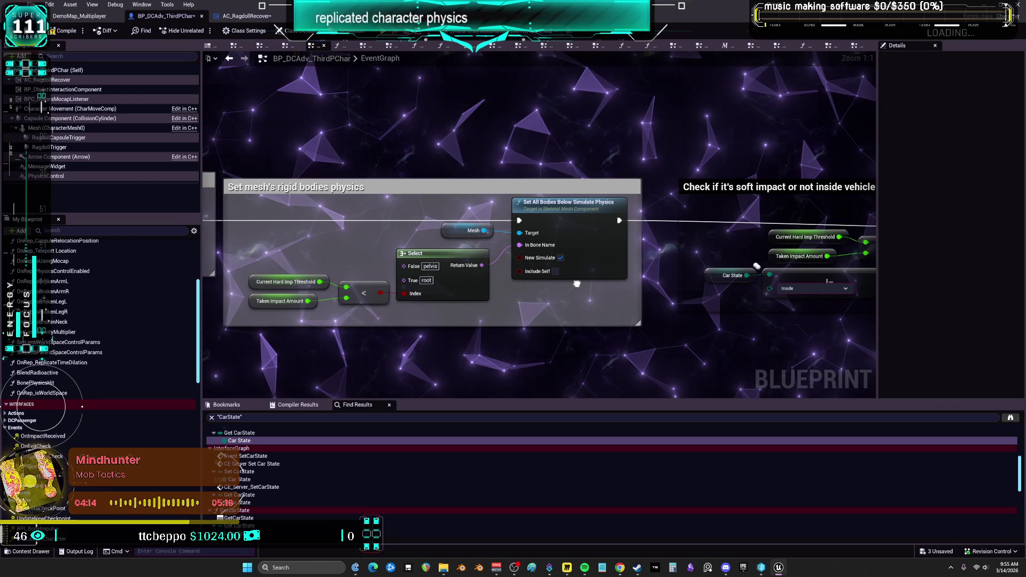
drag(577, 284, 322, 267)
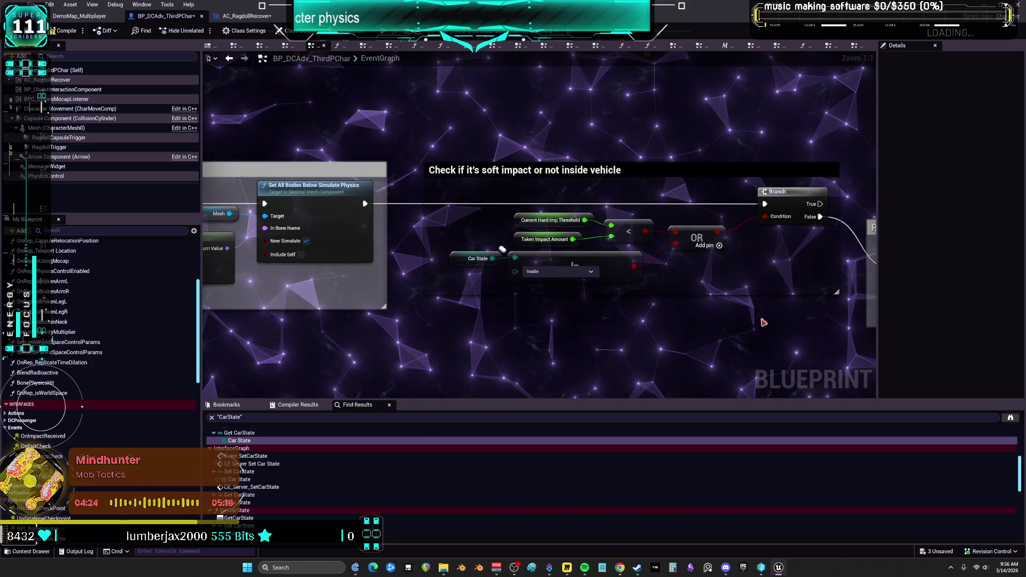
drag(782, 149, 562, 137)
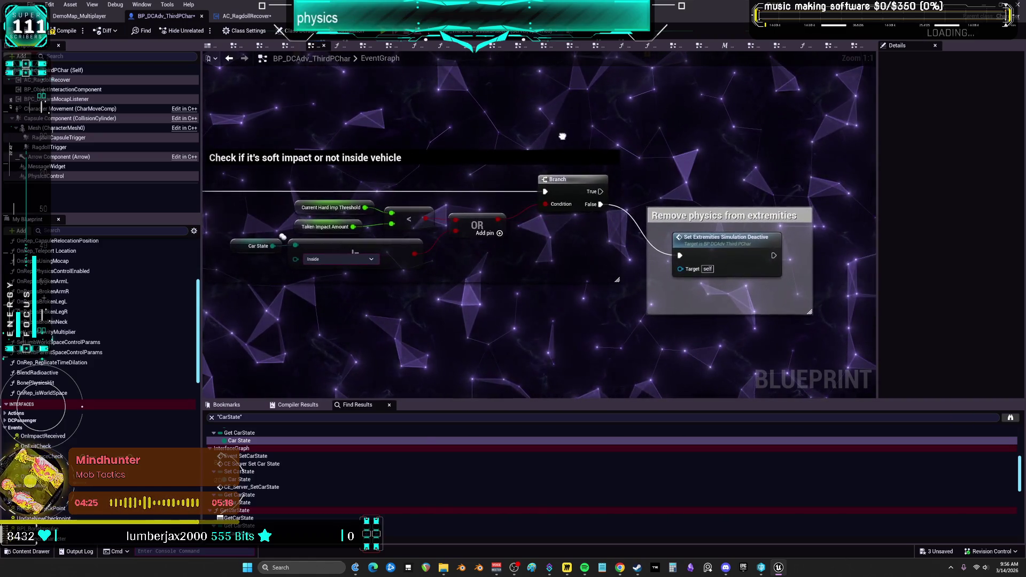
click(714, 239)
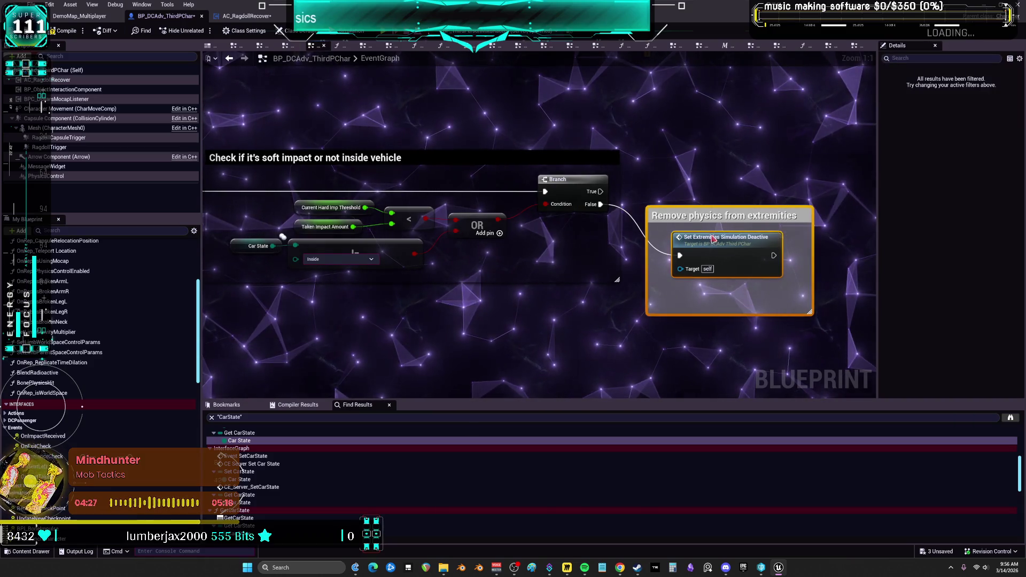
drag(714, 239, 714, 187)
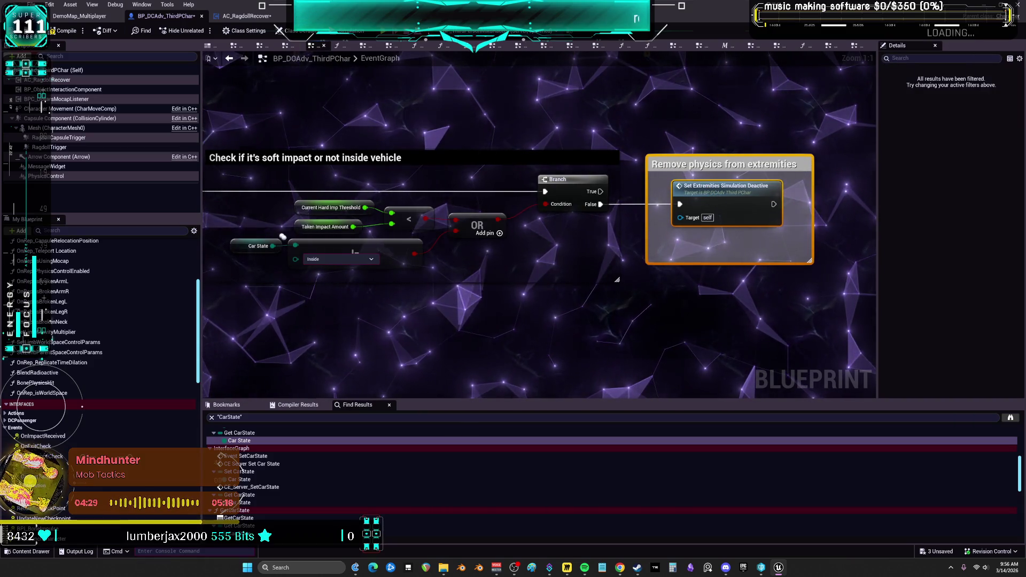
click(529, 174)
Step: Add a comment titled '??????????????' above the soft-impact Branch and tint it red
text(c)
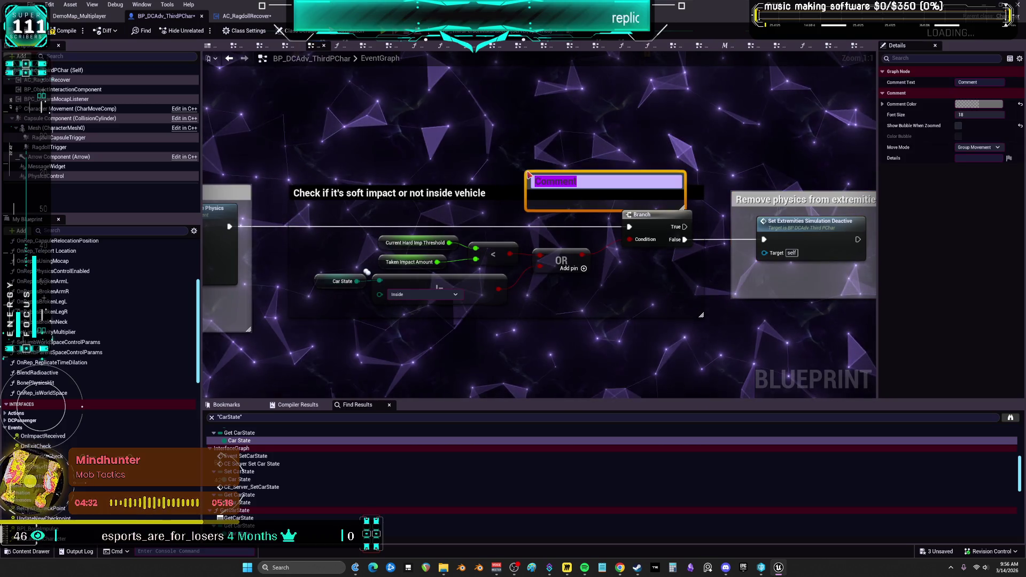
text(??????????????)
key(Return)
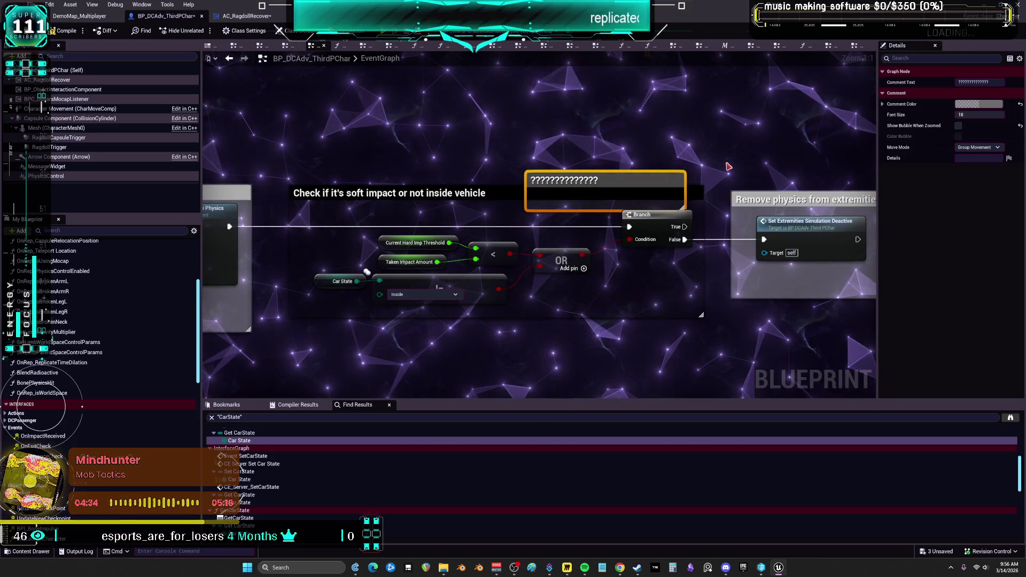
click(979, 104)
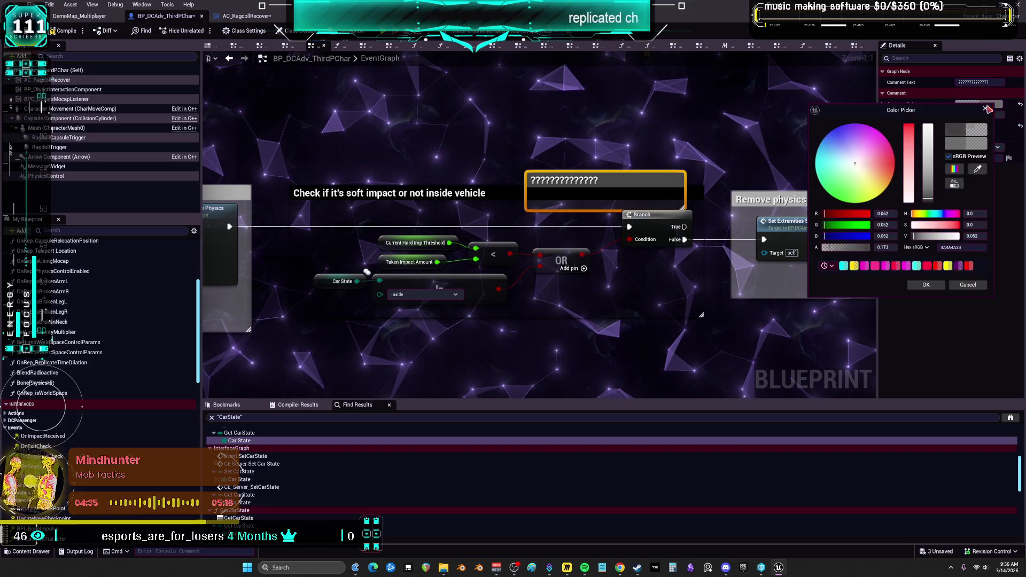
drag(909, 198, 939, 117)
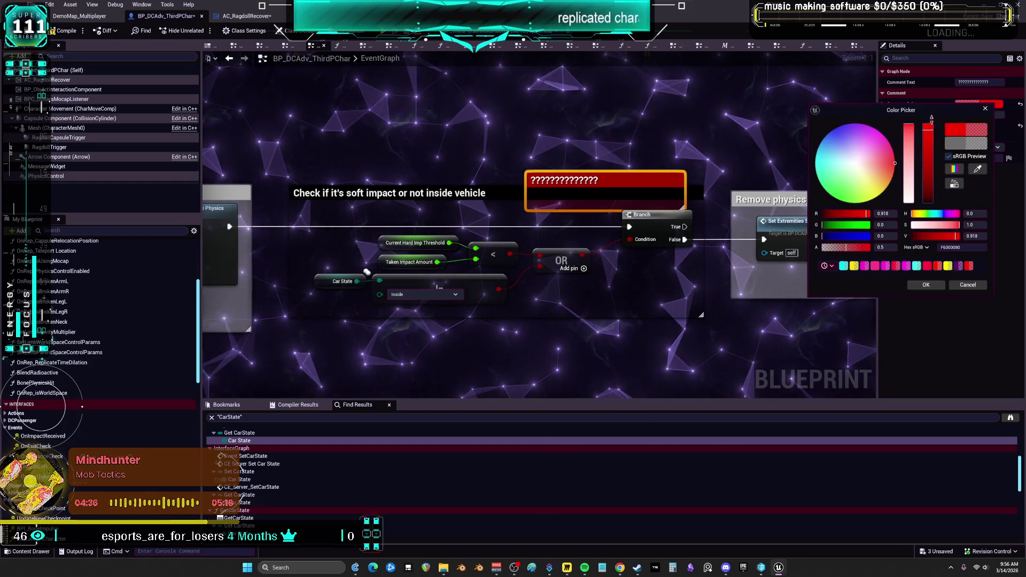
click(925, 285)
click(742, 143)
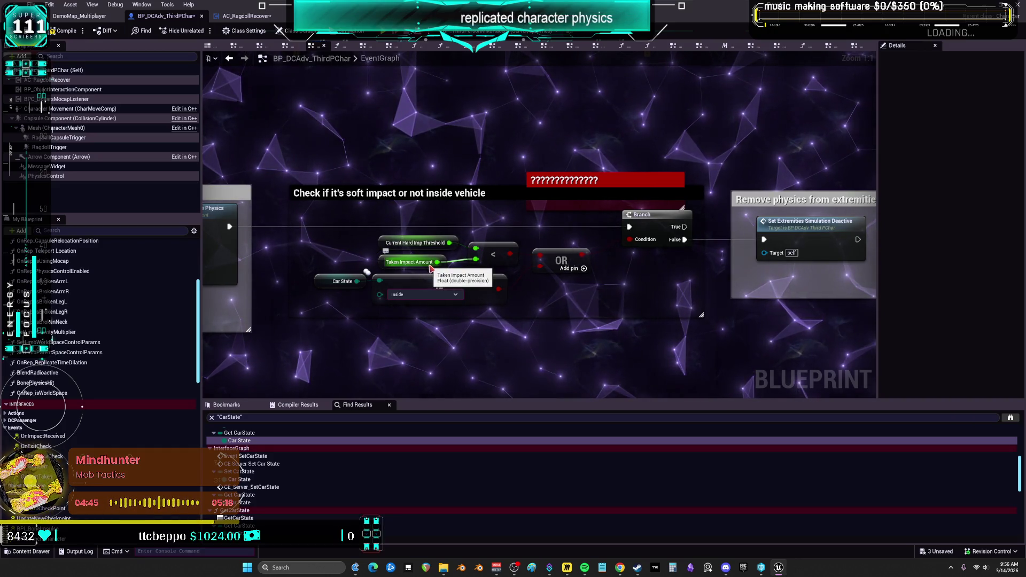
Step: Inspect the Set Extremities Simulation Deactive function's hand and foot physics nodes, then go back
double_click(767, 219)
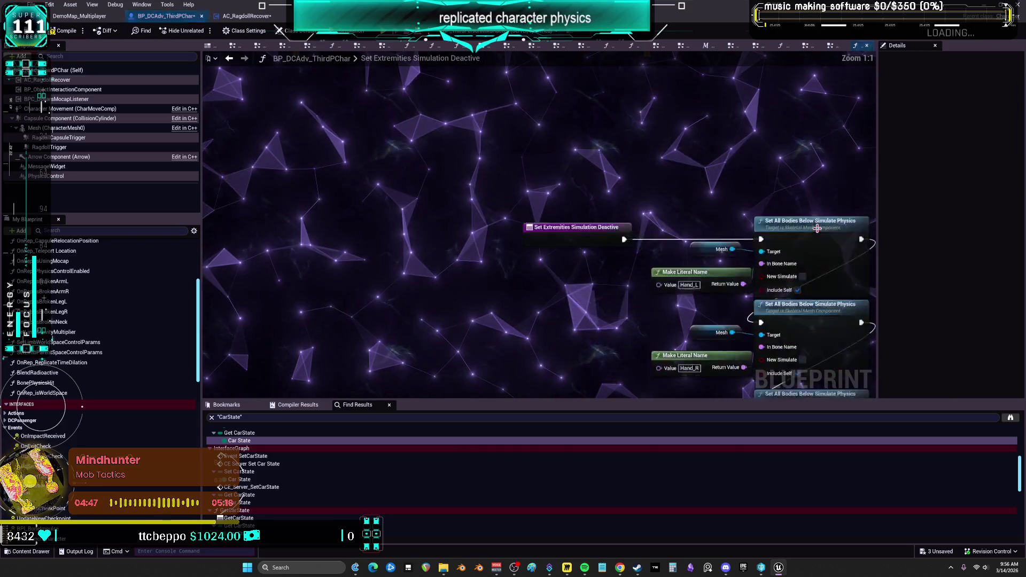
drag(755, 134, 741, 172)
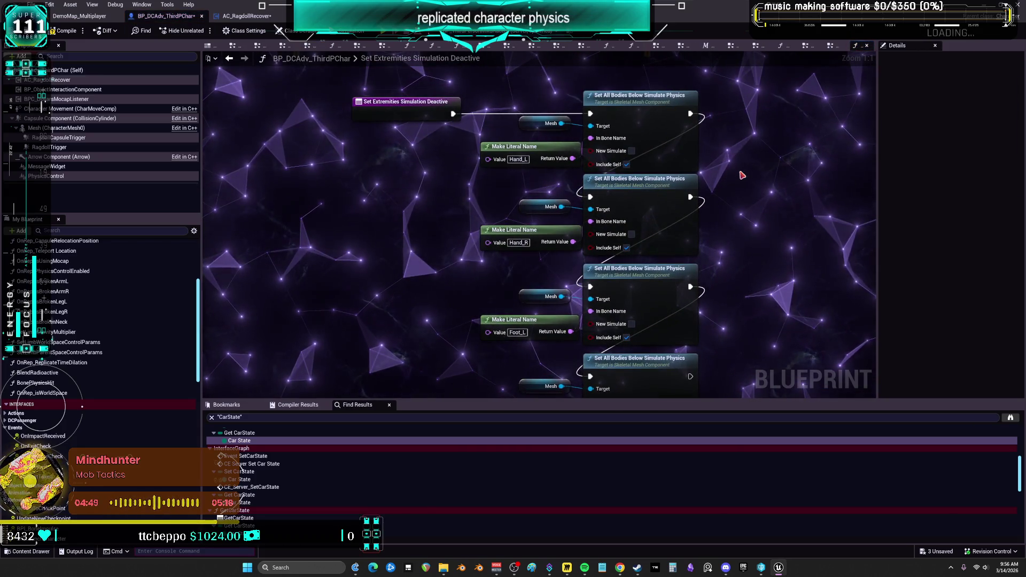
drag(722, 261, 697, 286)
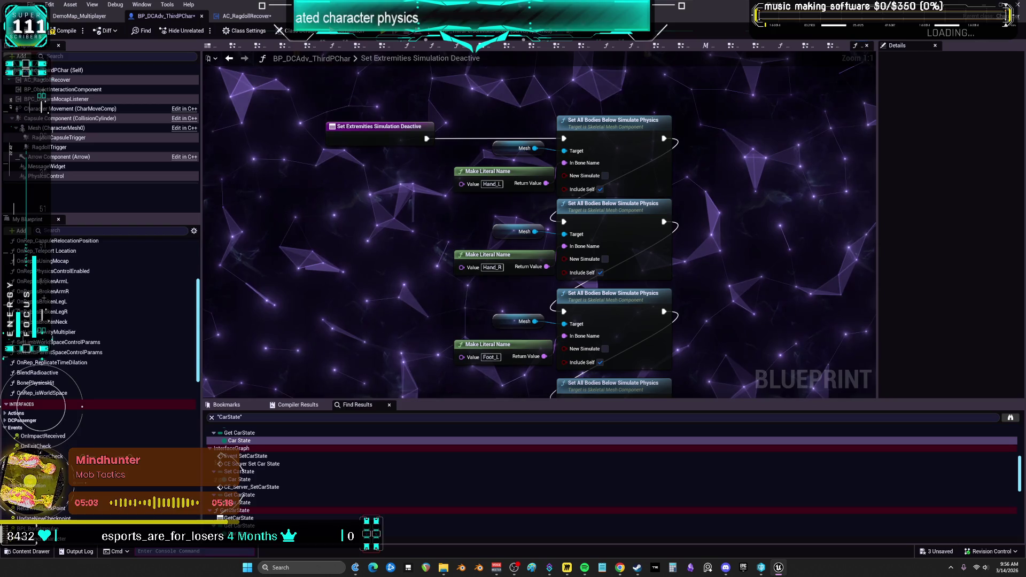
key(alt+Left)
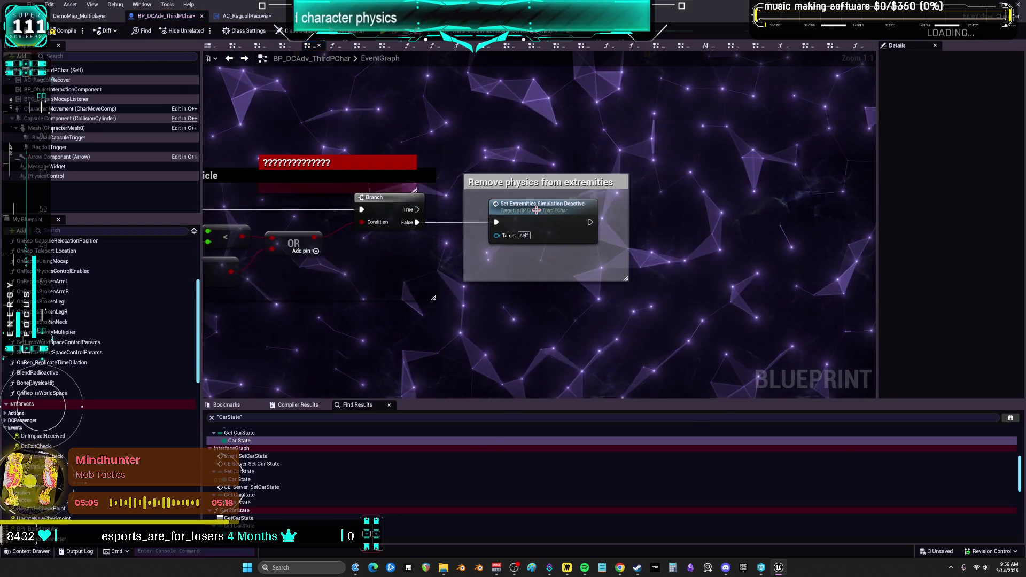
Step: Find all references to Set Extremities Simulation Deactive by name and step through the results
right_click(534, 215)
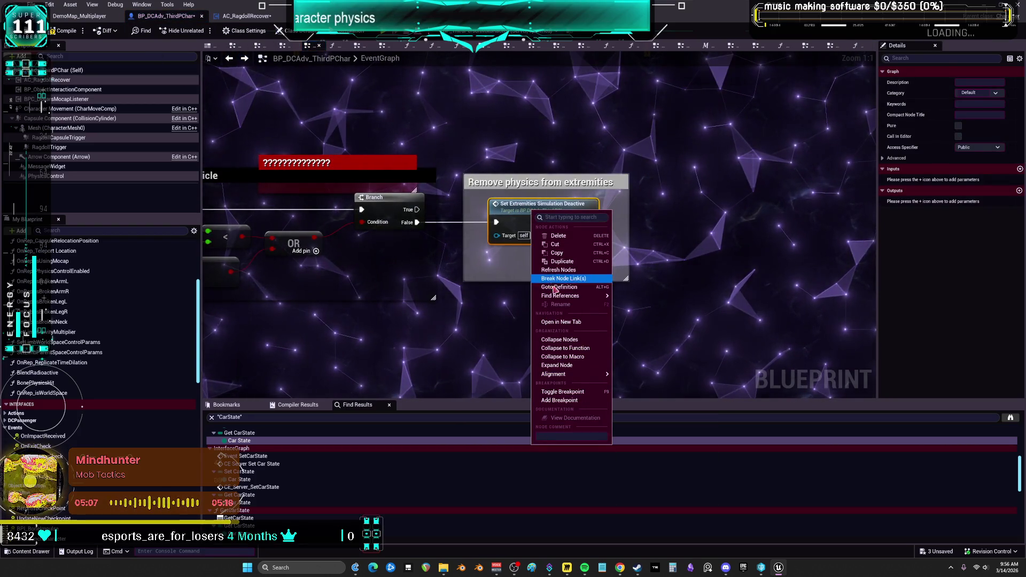
click(633, 300)
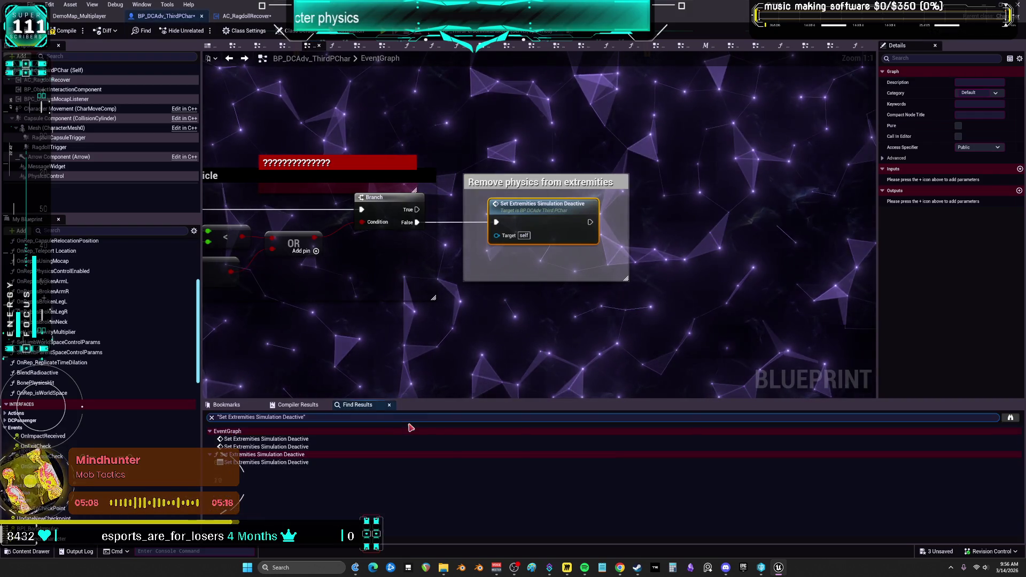
click(288, 439)
click(299, 448)
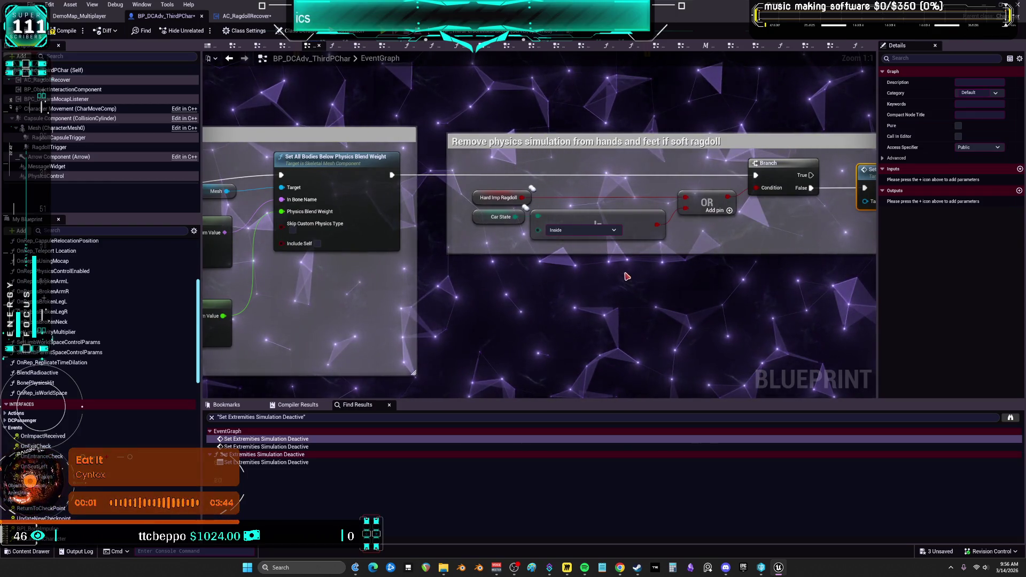
key(Down)
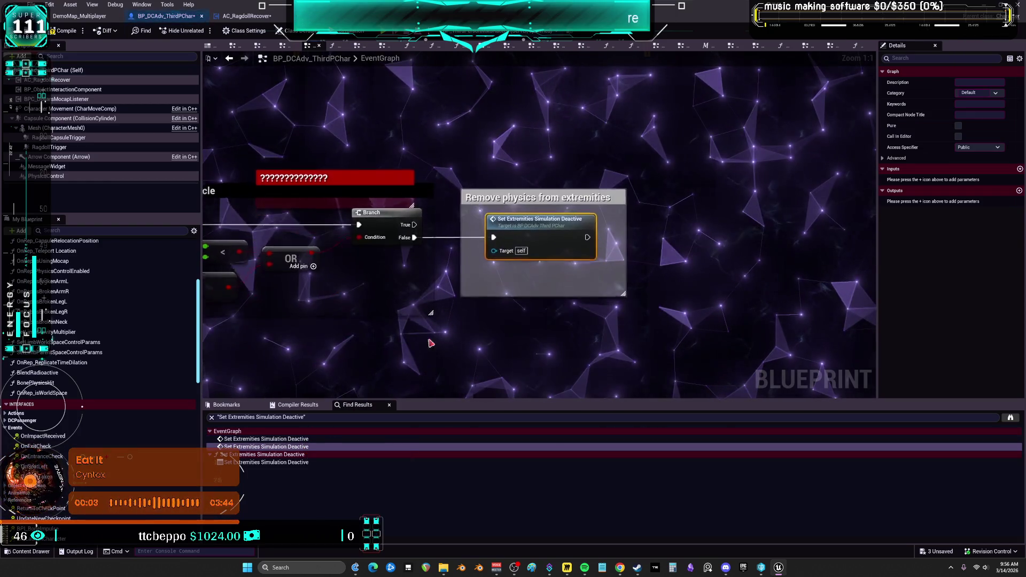
key(Down)
key(Down)
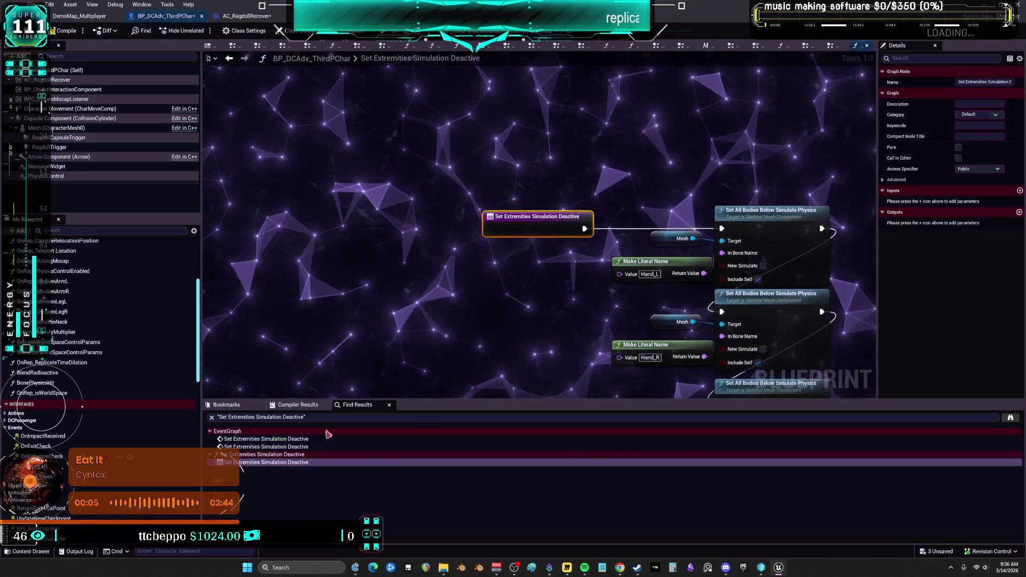
Step: Jump between the EventGraph references and centre on the Set Extremities call at full size
click(287, 447)
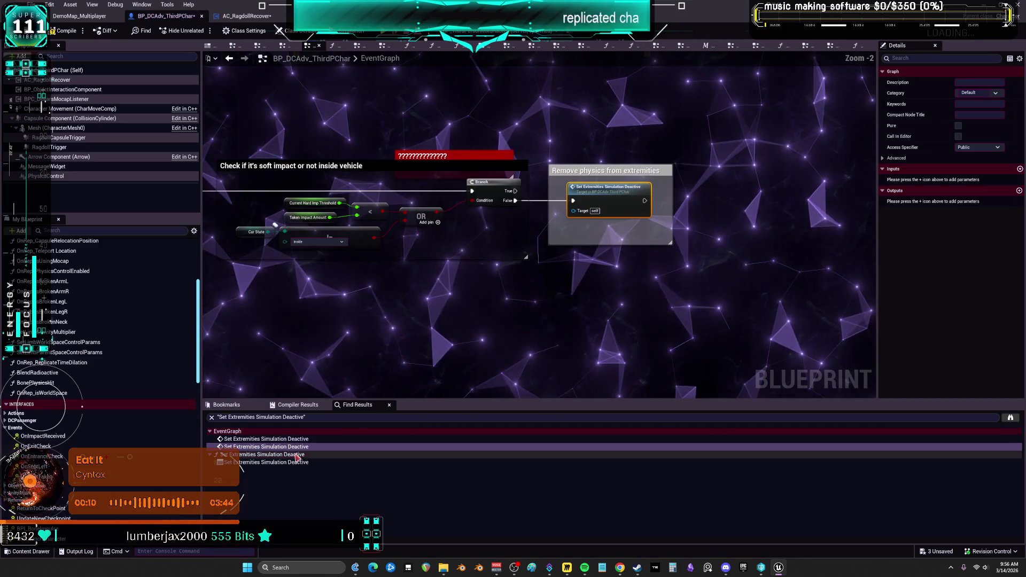
key(Up)
scroll(385, 293, down, 1)
mouse_move(385, 294)
mouse_down()
mouse_move(568, 286)
mouse_move(630, 263)
mouse_up()
scroll(629, 263, down, 4)
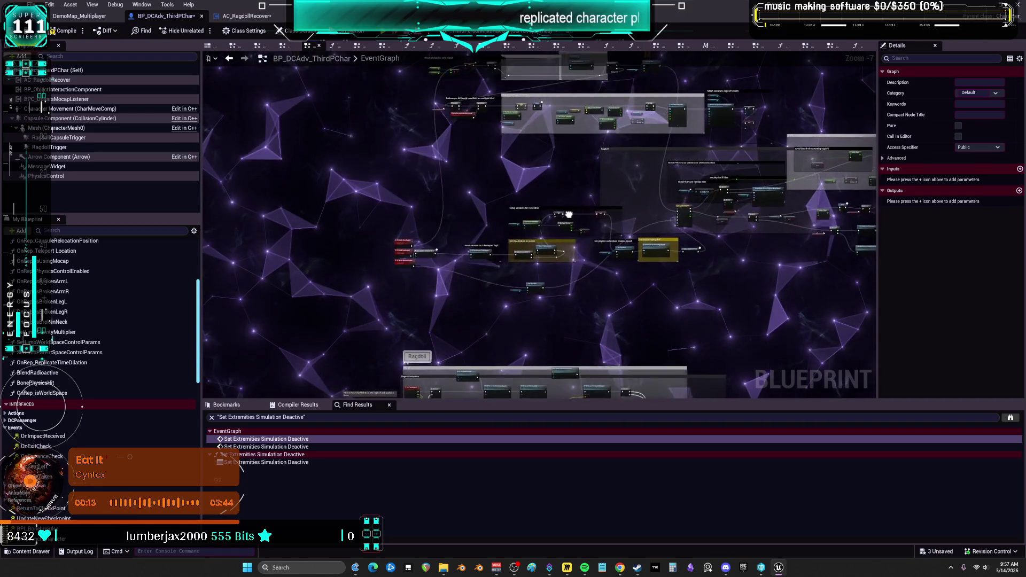
scroll(544, 196, up, 5)
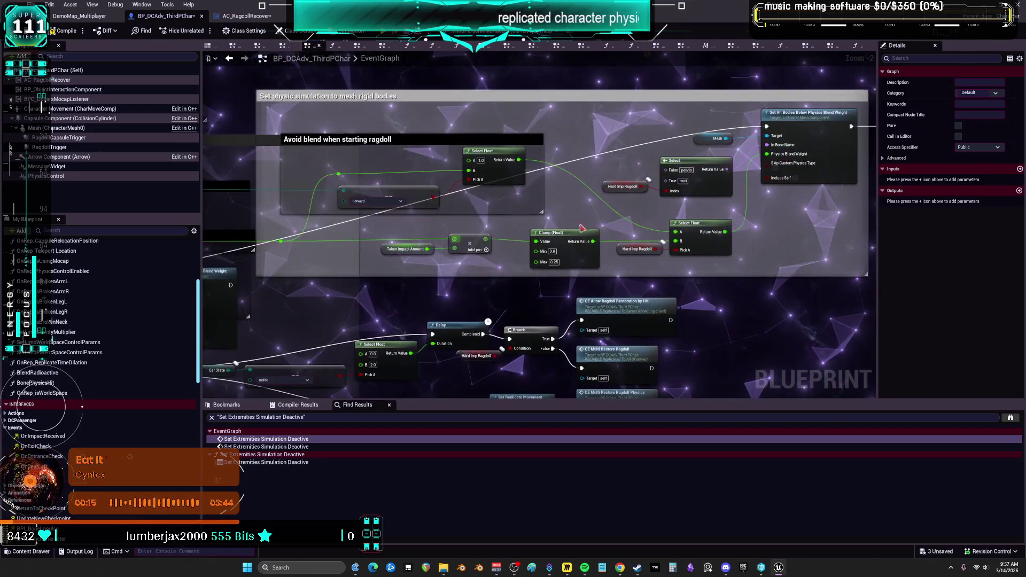
key(Return)
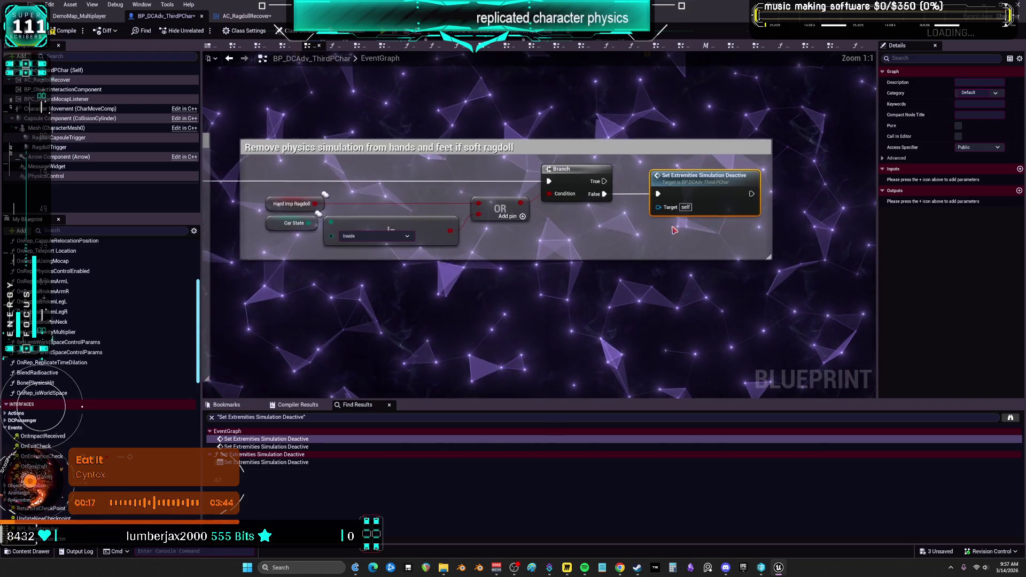
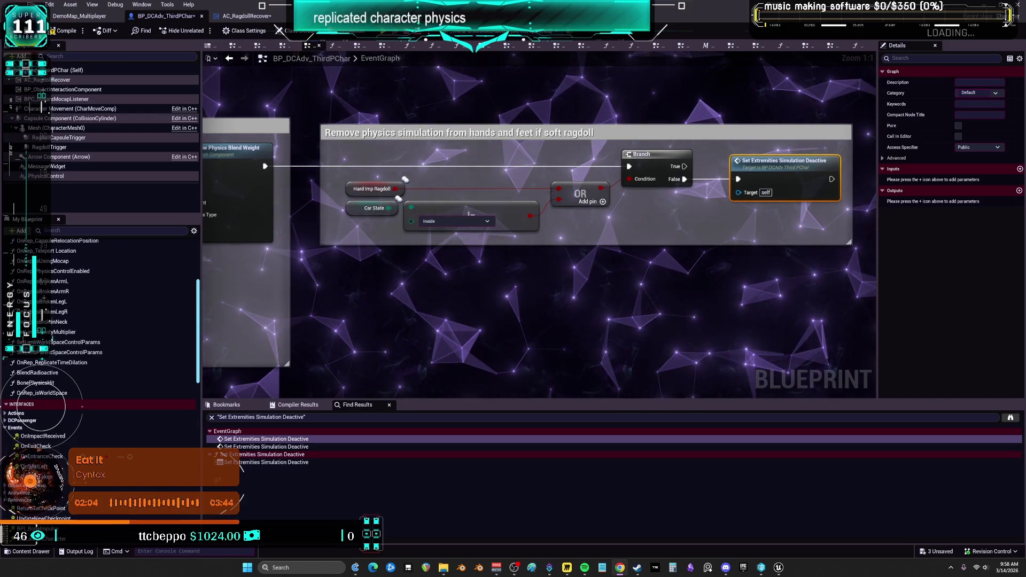
Step: Review the vehicle-check, Delay/Branch restore and Avoid blend ragdoll nodes, then switch to CharacterPhysics
scroll(661, 233, down, 4)
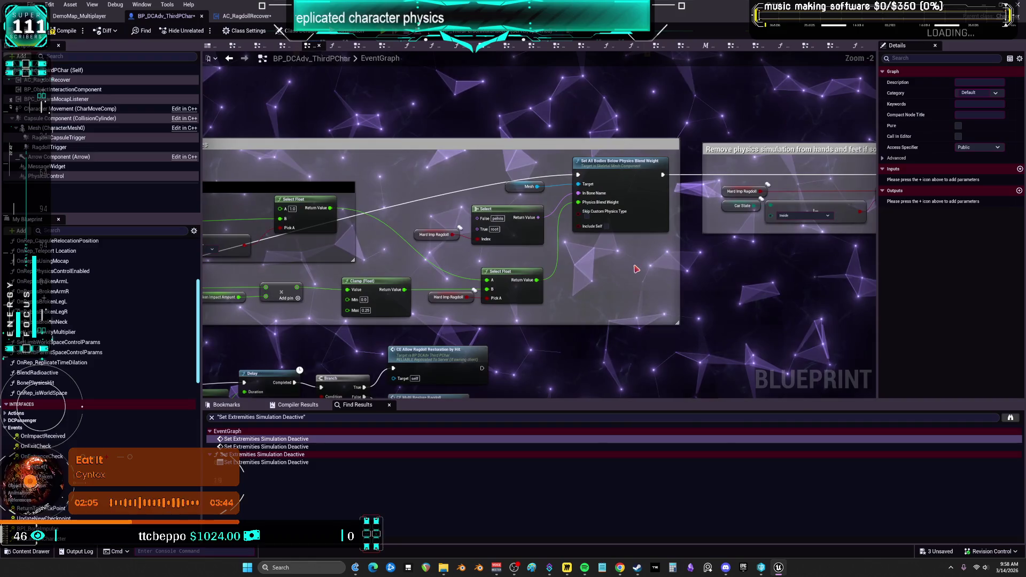
scroll(631, 254, up, 2)
drag(631, 254, 793, 226)
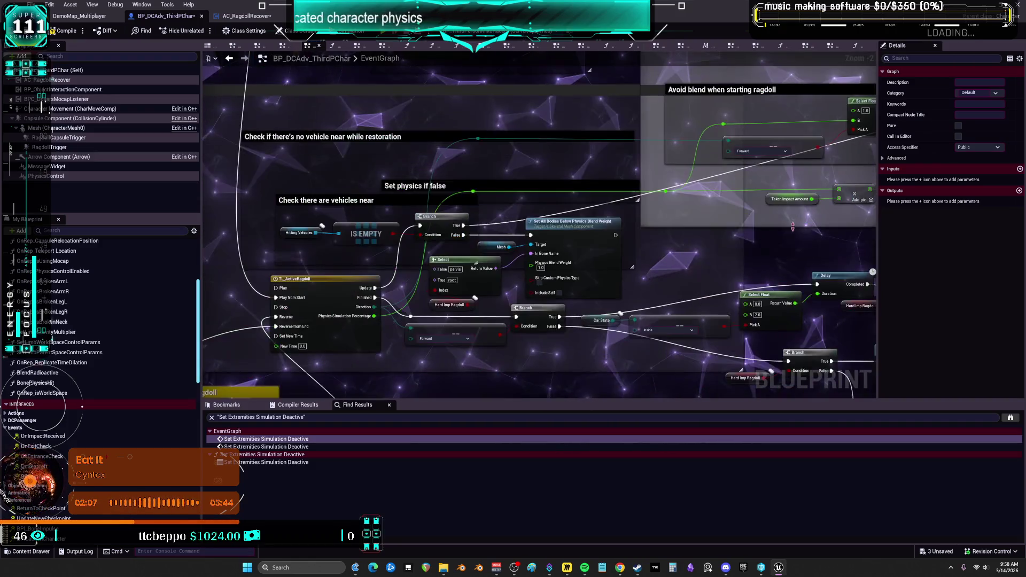
drag(702, 275, 772, 271)
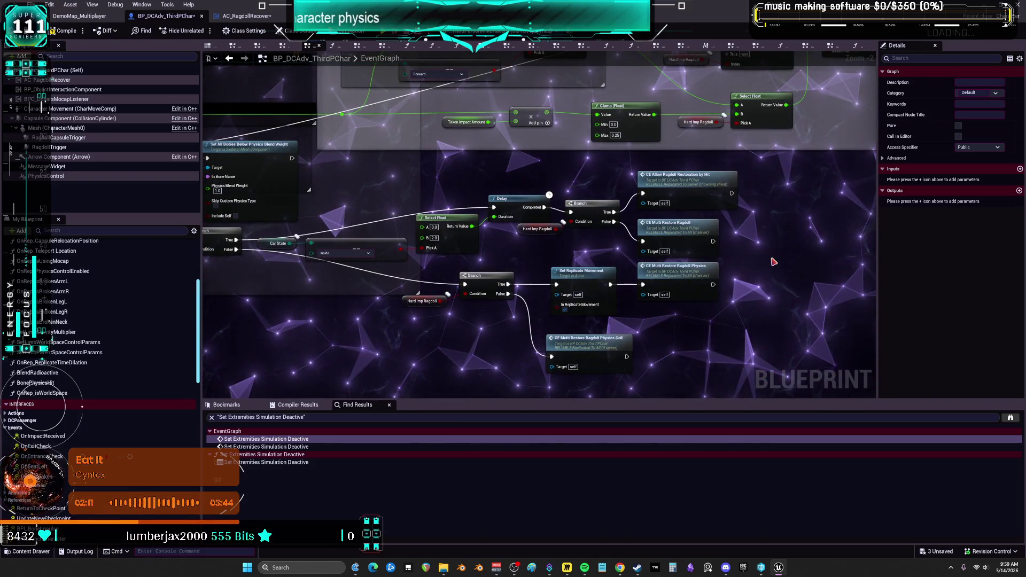
mouse_move(791, 224)
mouse_down()
mouse_move(725, 314)
mouse_move(541, 329)
mouse_up()
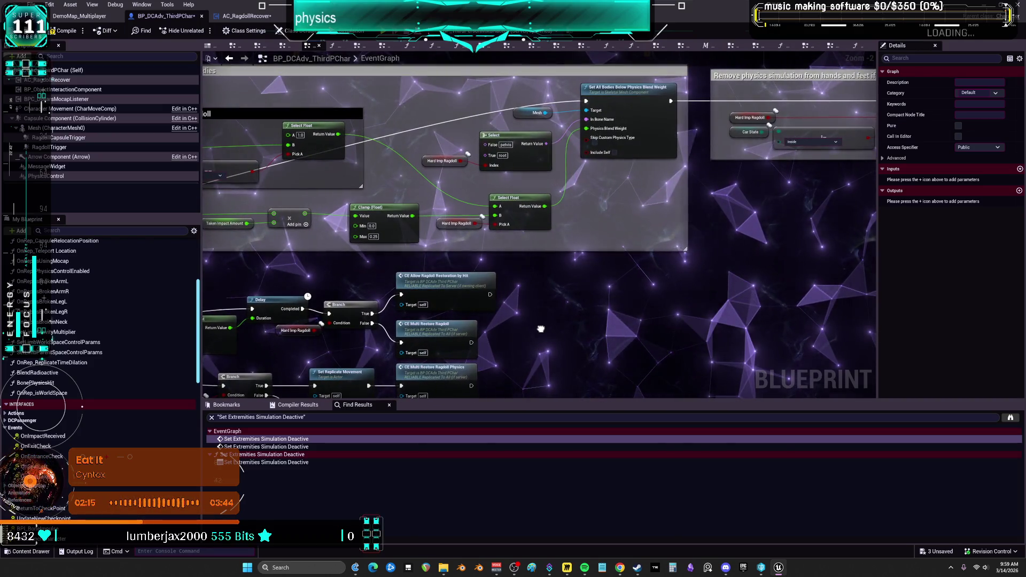
click(235, 46)
right_click(236, 47)
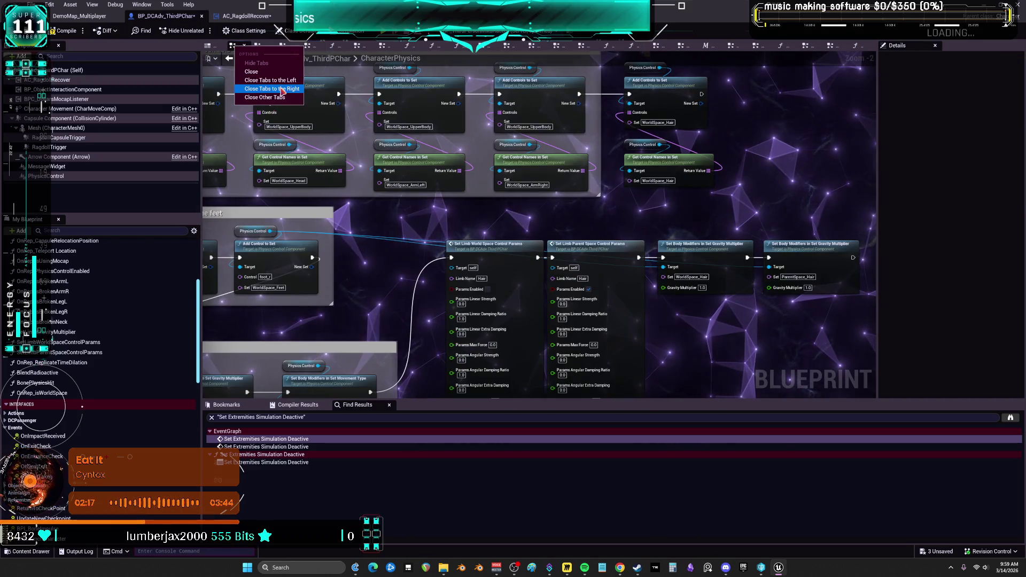
Step: Dismiss the graph tab menu without closing anything and return to the EventGraph
key(Escape)
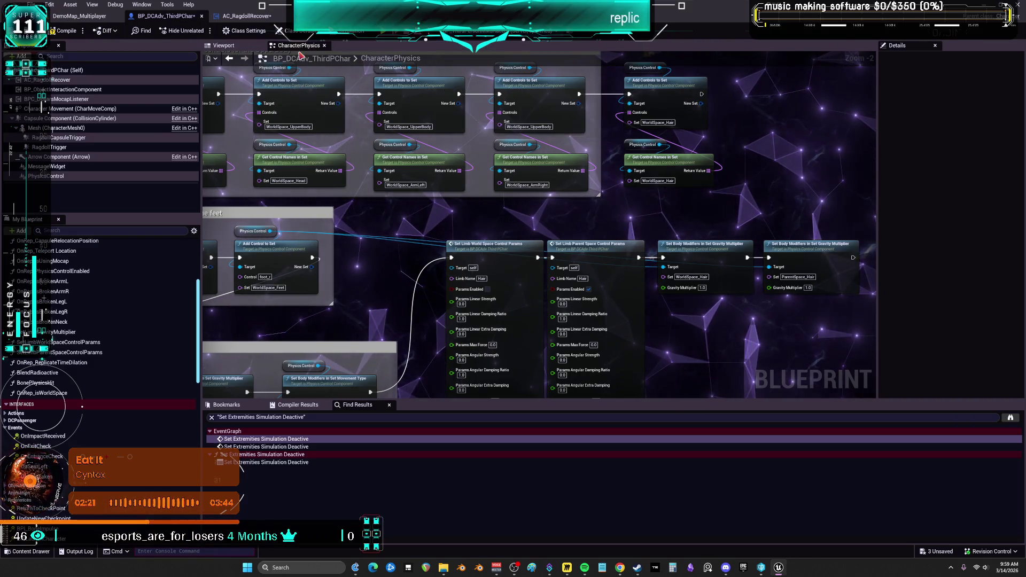
scroll(449, 203, down, 4)
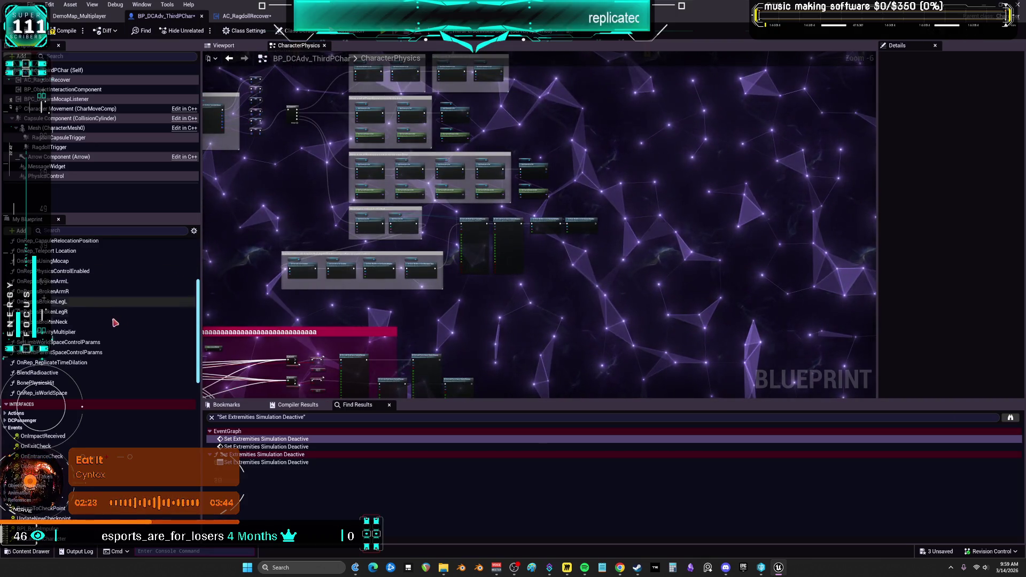
scroll(73, 265, up, 2)
scroll(74, 265, up, 5)
double_click(31, 255)
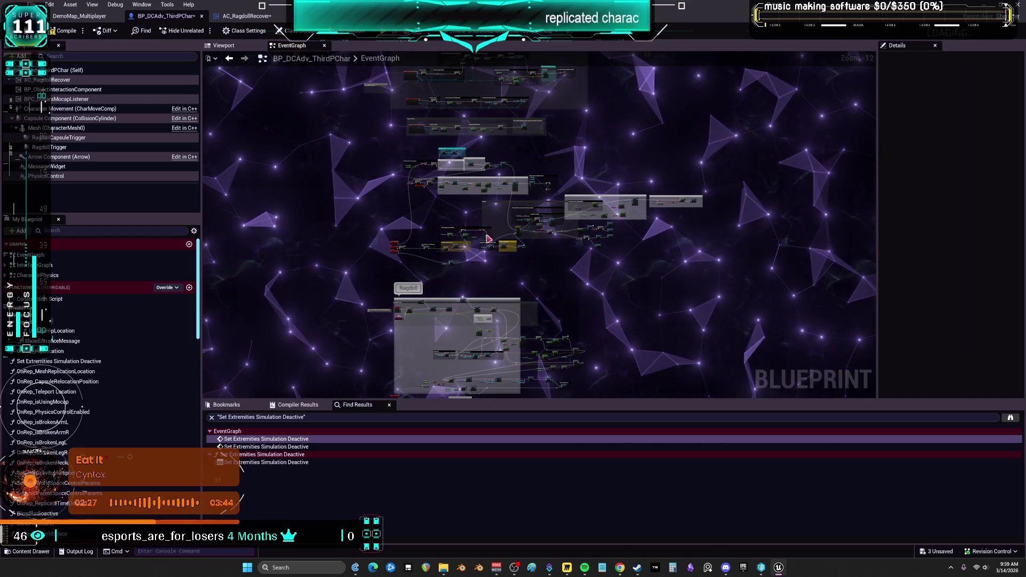
Step: Pan and zoom past the Begin Play, EventTick and RPCs groups to the Branch and Is Valid nodes
mouse_move(473, 221)
mouse_down()
mouse_move(474, 369)
mouse_move(546, 374)
mouse_up()
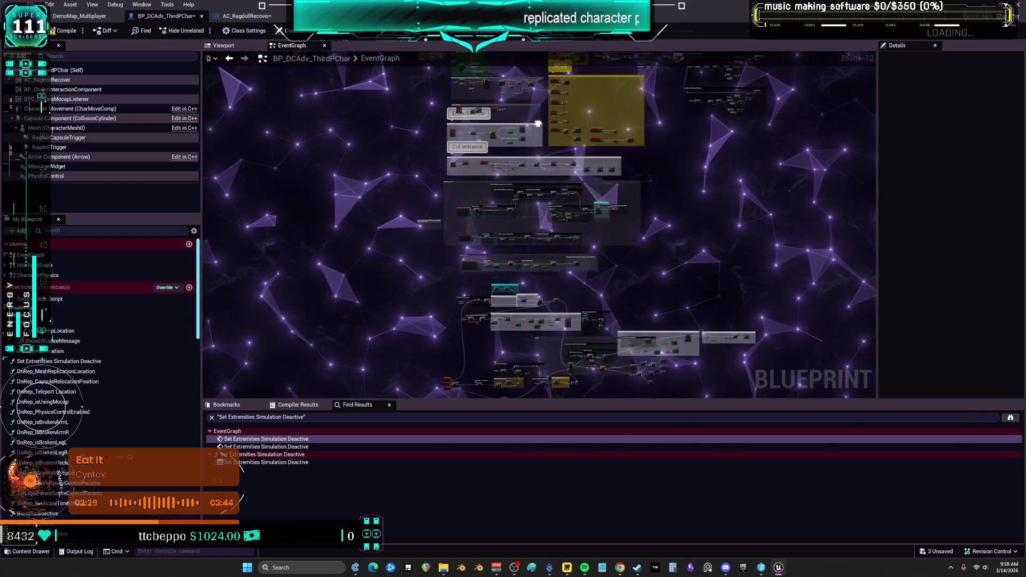
drag(529, 69, 549, 127)
scroll(549, 126, up, 6)
scroll(540, 266, up, 5)
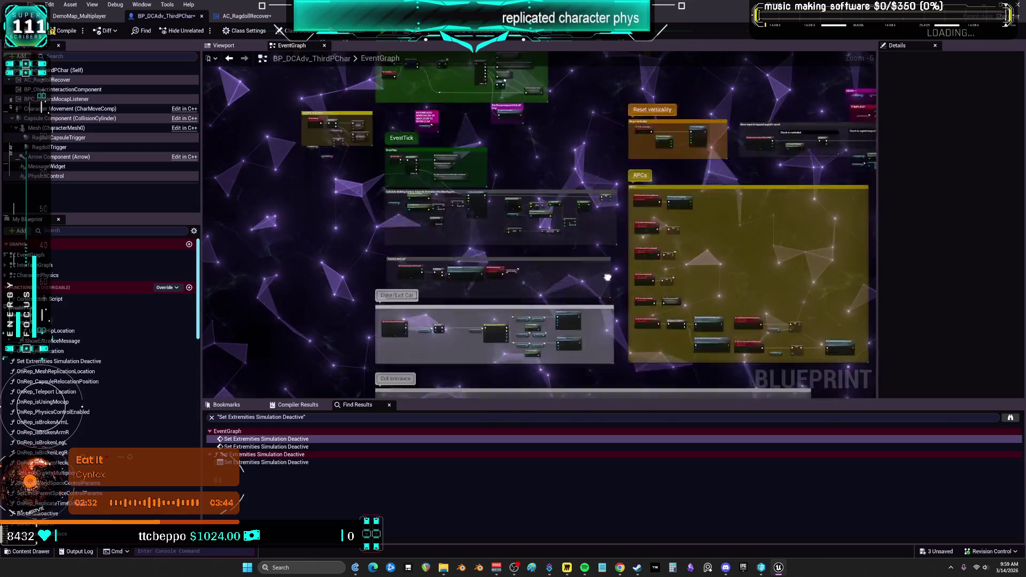
mouse_move(668, 356)
mouse_down()
mouse_move(670, 265)
mouse_move(366, 253)
mouse_move(423, 233)
mouse_move(426, 215)
mouse_up()
Step: Find all references to CE_Server_CutEntrance and jump to its call and event nodes
scroll(426, 215, down, 2)
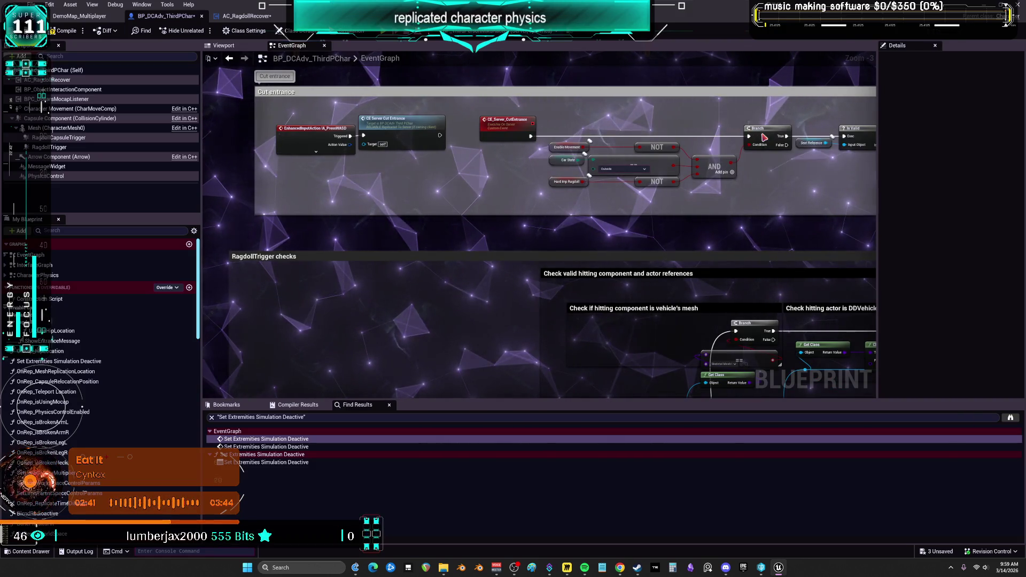
click(538, 124)
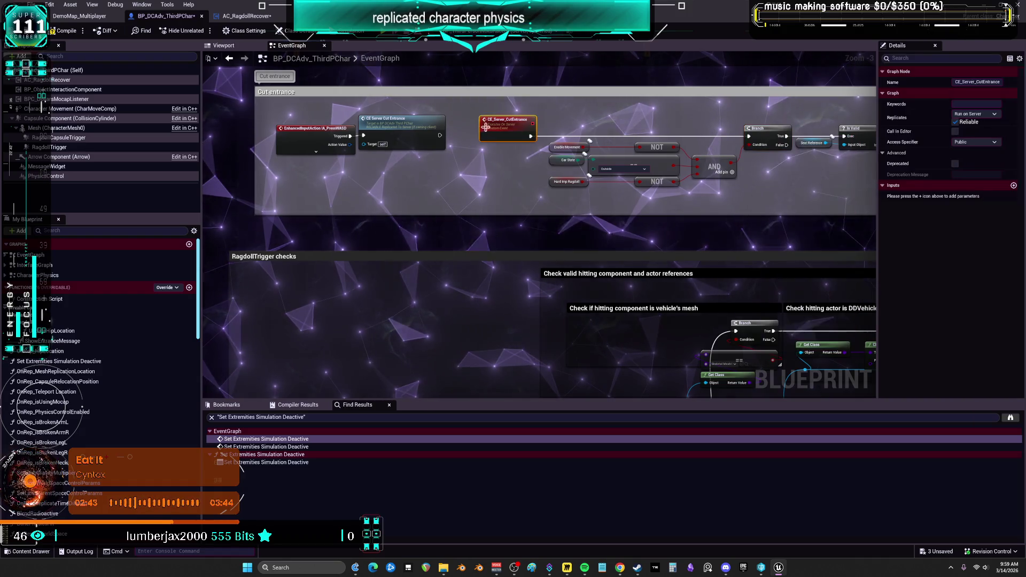
right_click(503, 120)
click(588, 299)
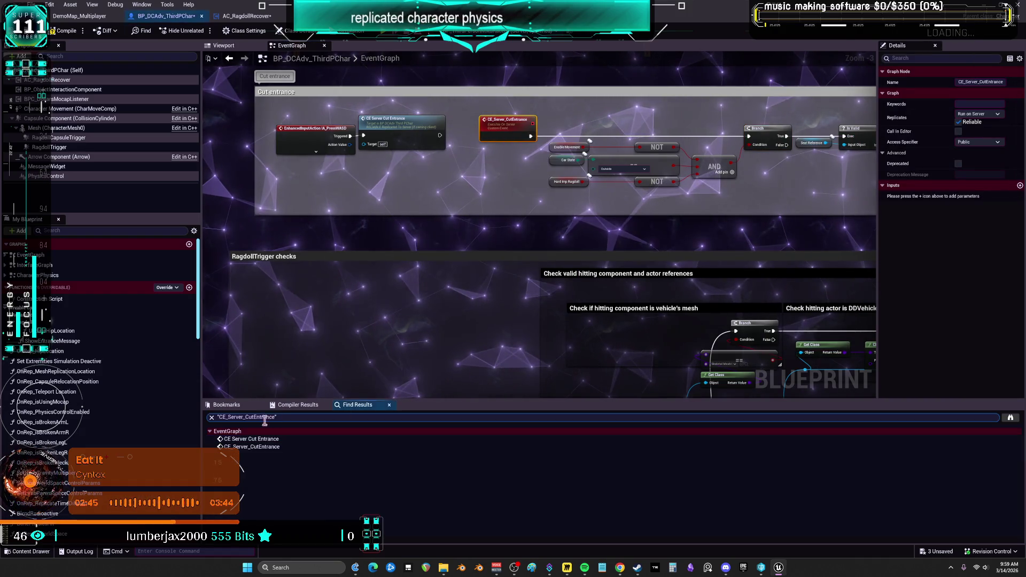
click(252, 439)
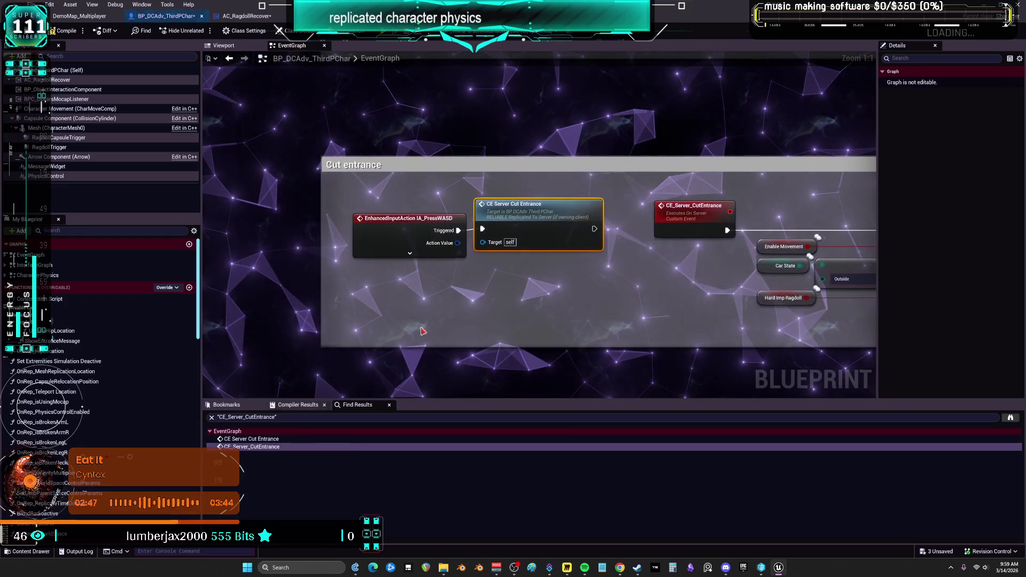
click(436, 233)
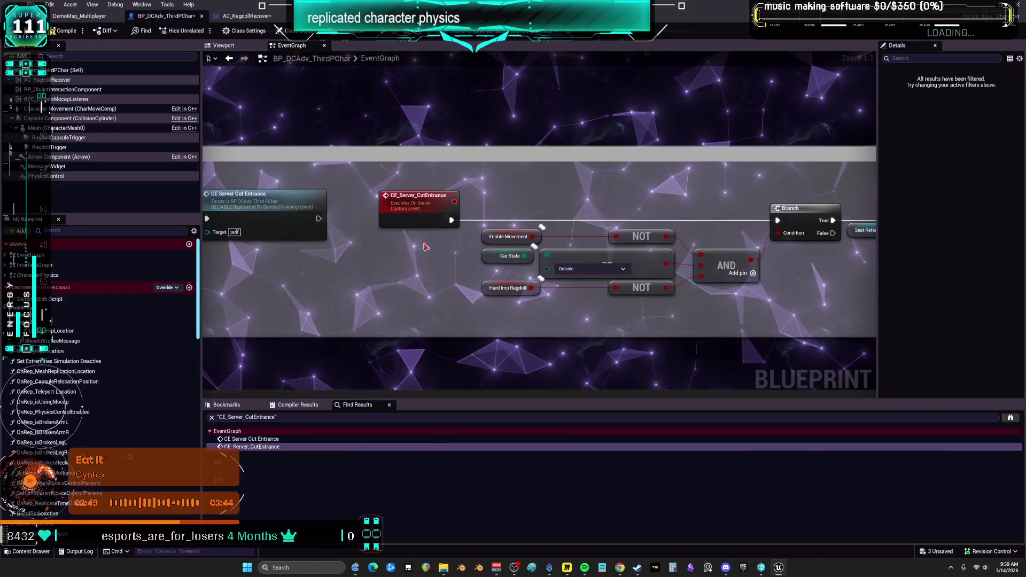
Step: Add a breakpoint on the Branch after CE_Server_CutEntrance, then compile and play with F7
right_click(622, 213)
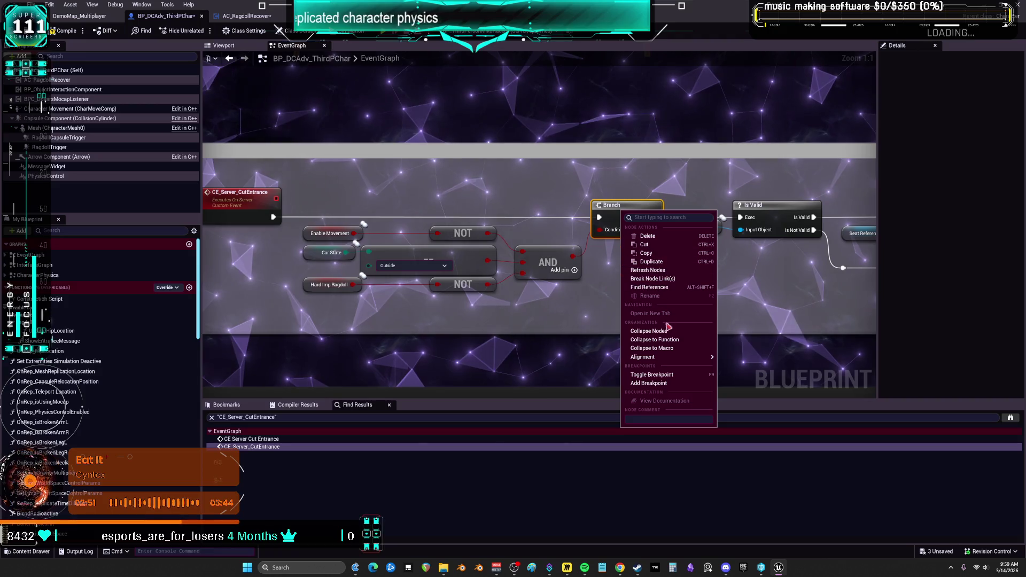
click(666, 384)
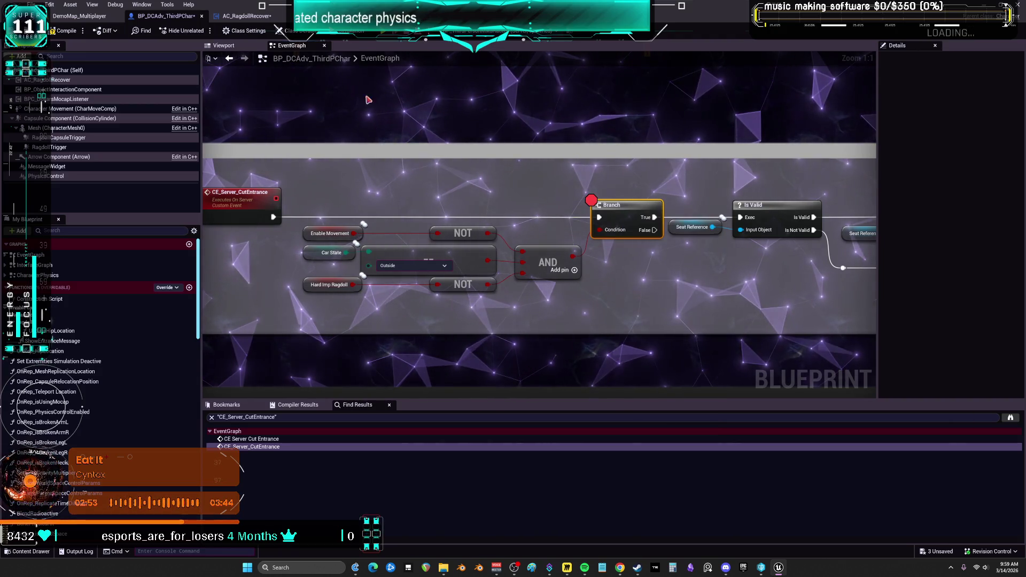
key(F7)
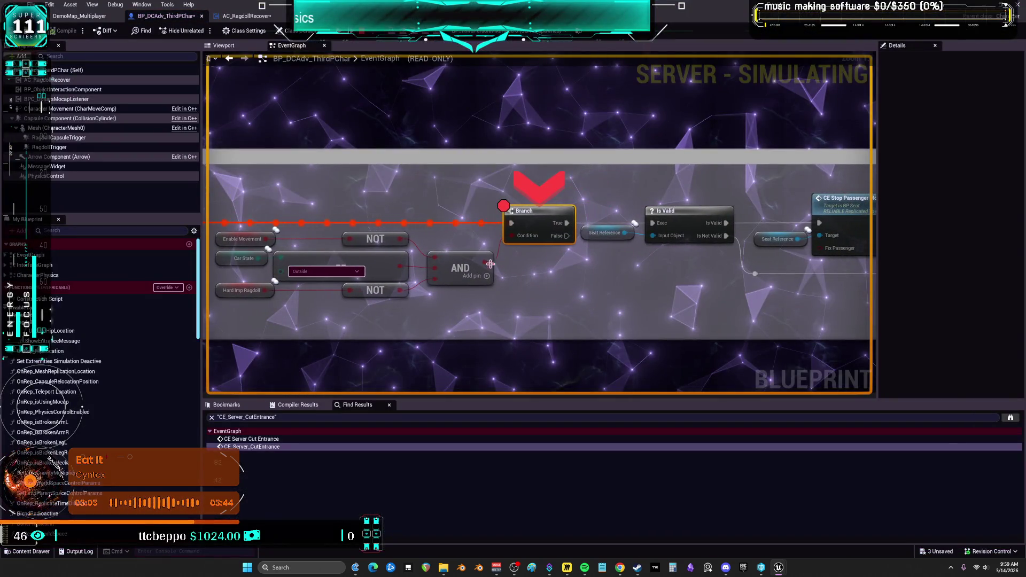
Step: Read the paused debug values on the AND, Enable Movement and Car State pins
mouse_move(488, 262)
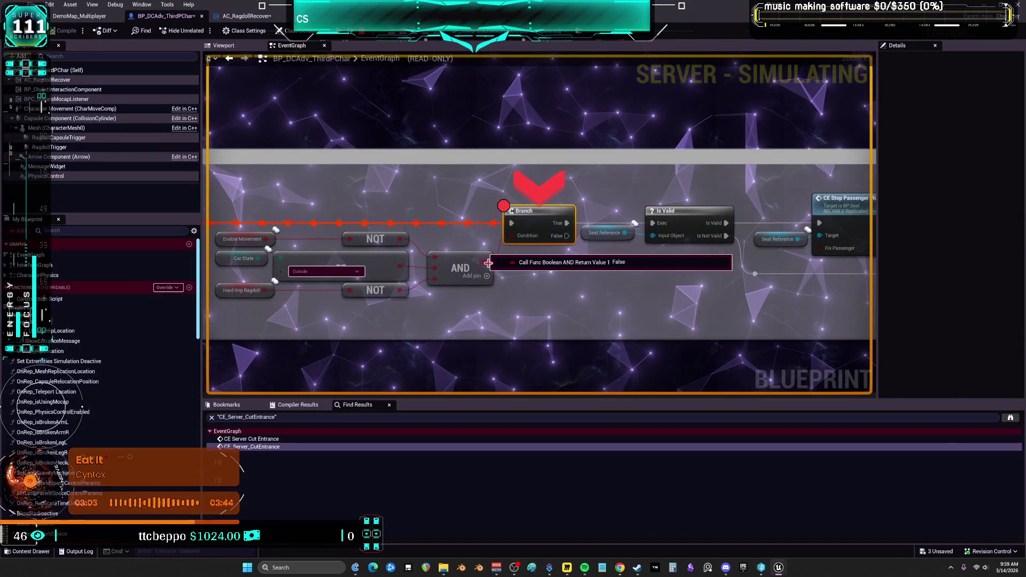
mouse_move(265, 239)
mouse_move(261, 258)
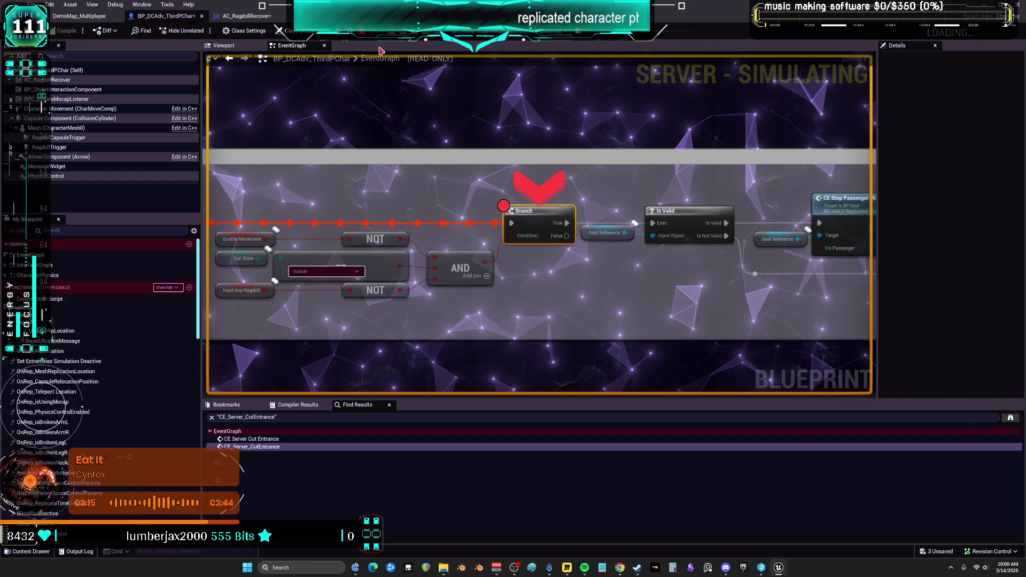
Step: Move the breakpoint from the Branch to the Is Valid node and resume the game with F5
right_click(683, 217)
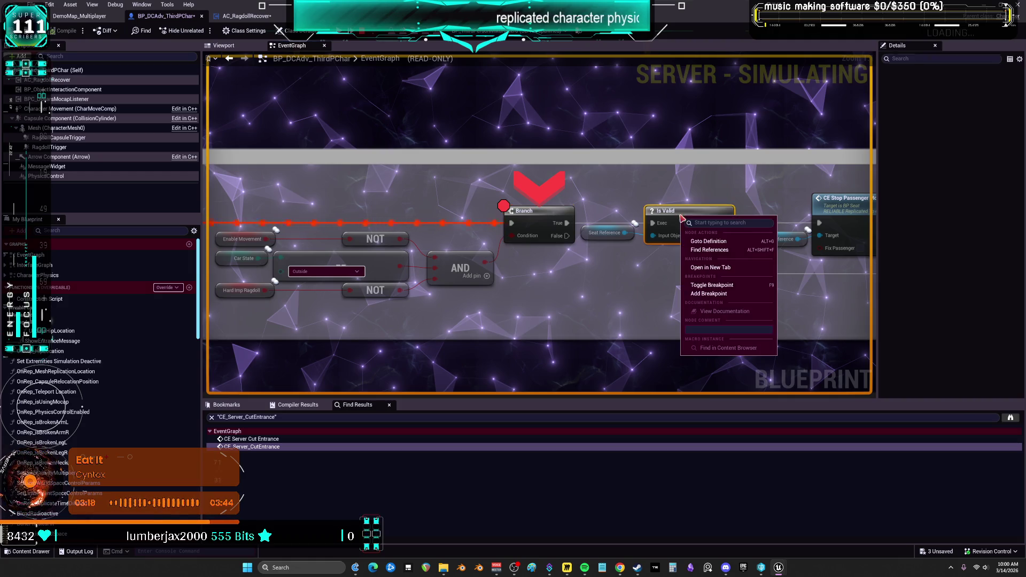
click(714, 294)
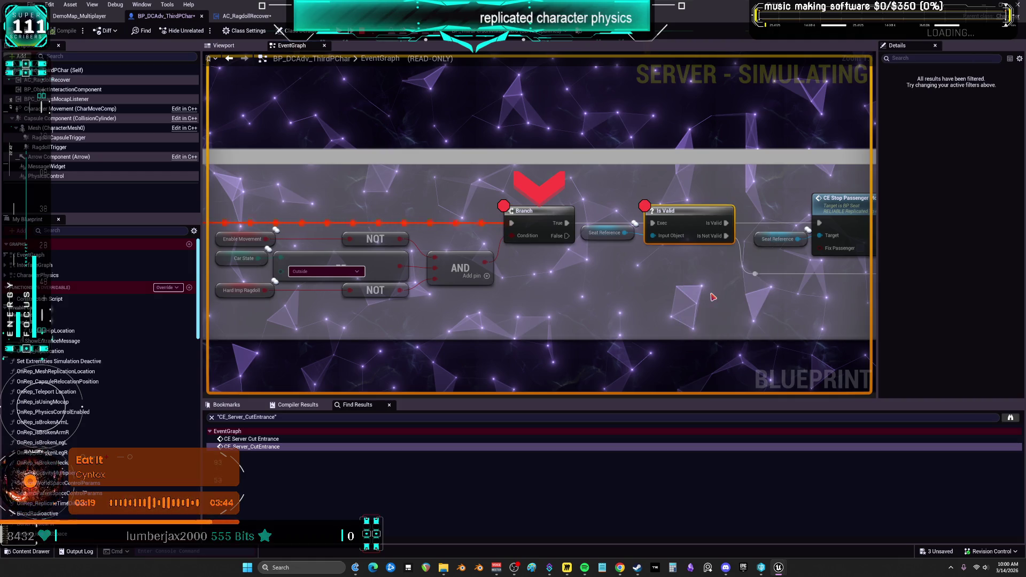
right_click(536, 219)
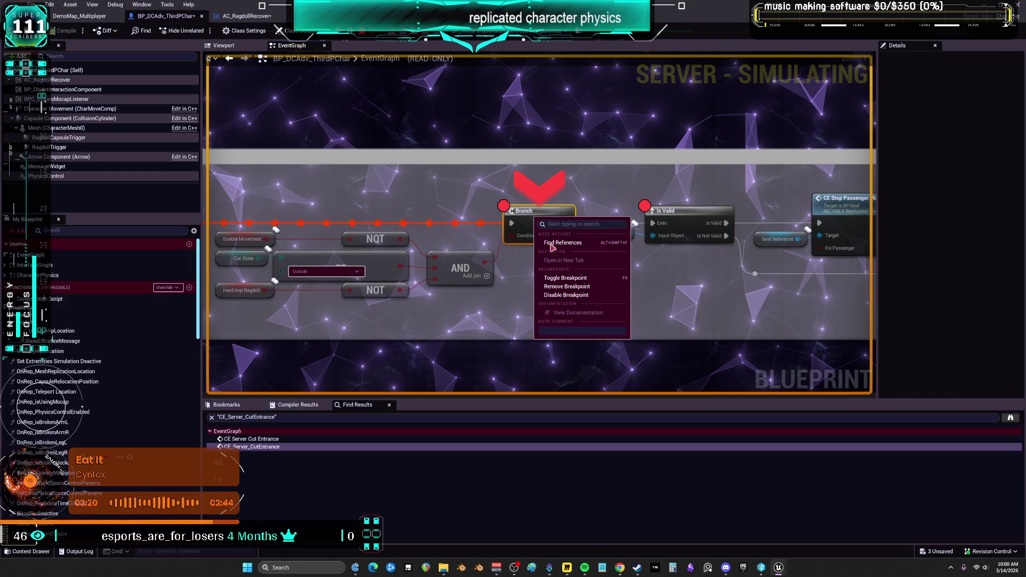
click(571, 287)
key(F5)
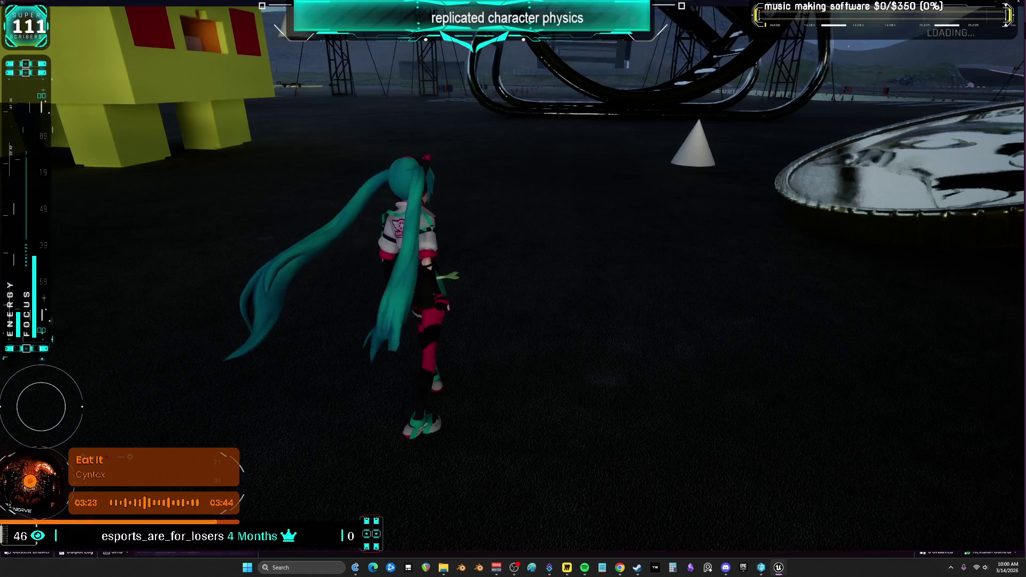
Step: Run the character into the showroom up to the white car's door
key(w)
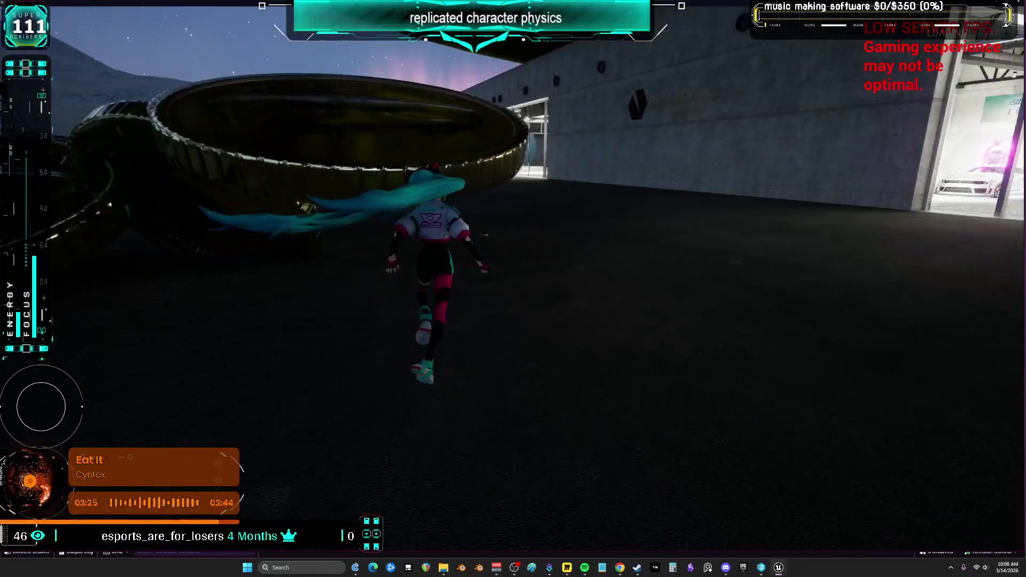
key(w)
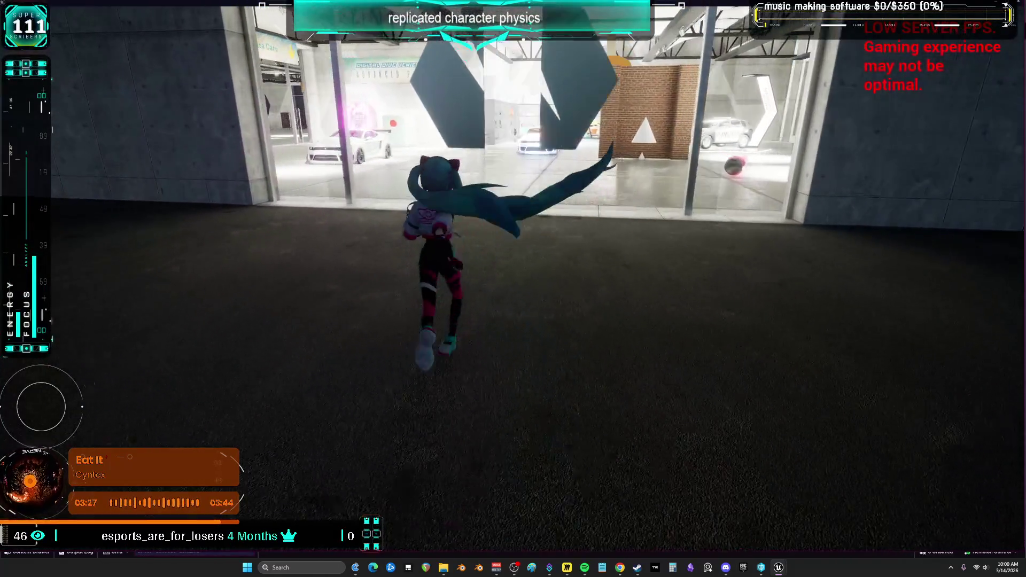
key(w)
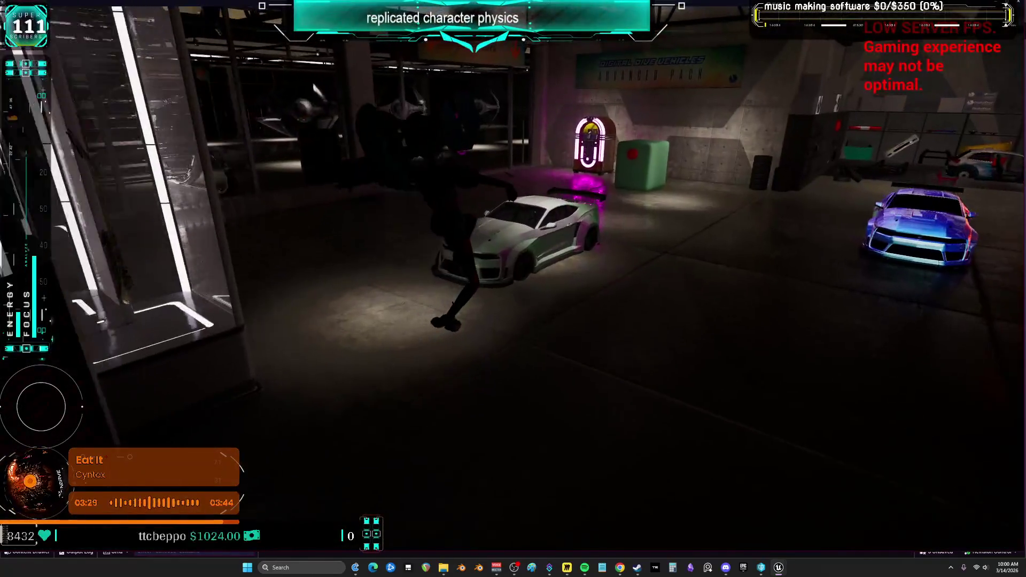
key(w)
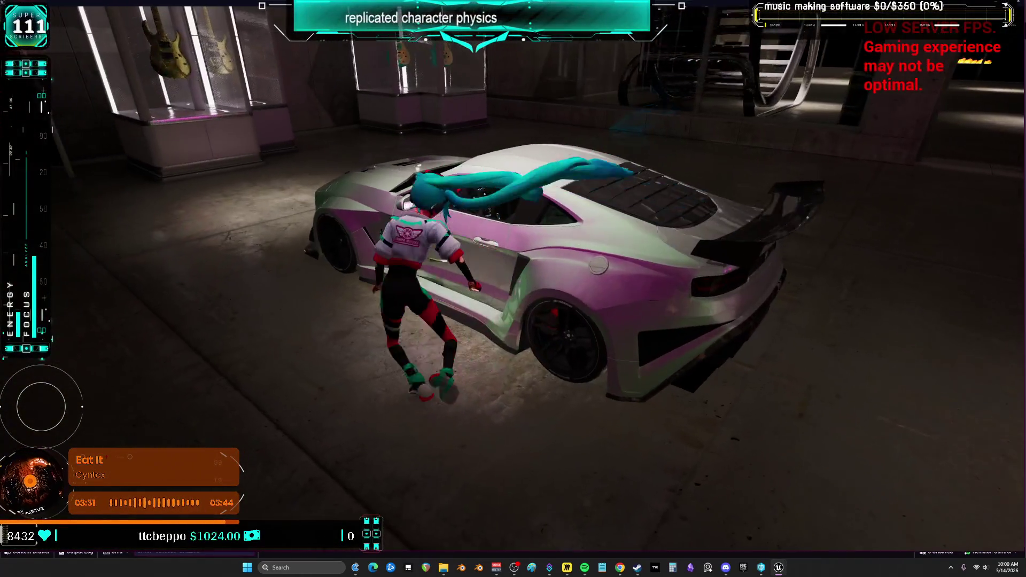
key(alt+Tab)
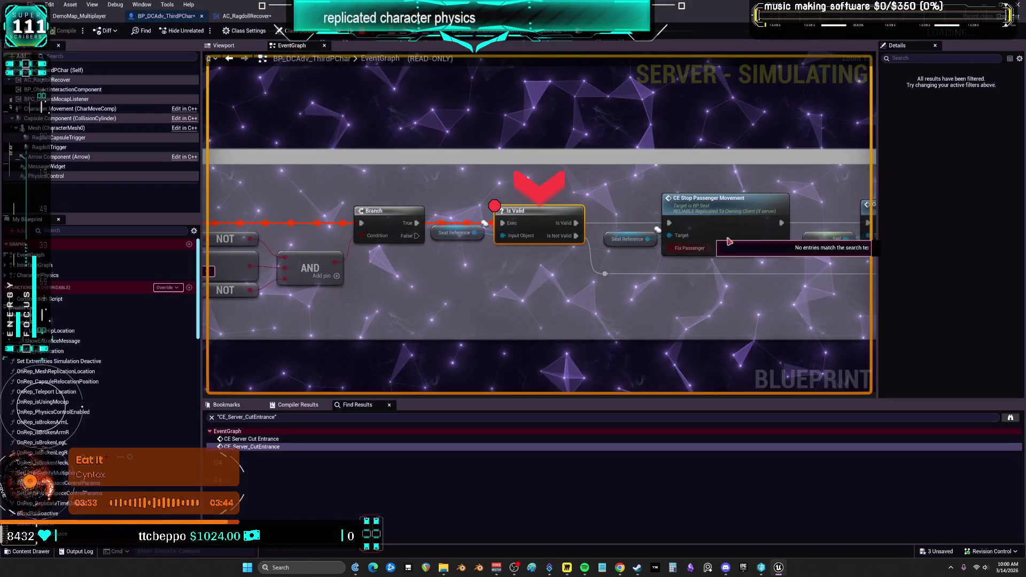
Step: Read the live Car State, Hard Imp Ragdoll and Enable Movement debug values around CE_Server_CutEntrance
mouse_move(523, 241)
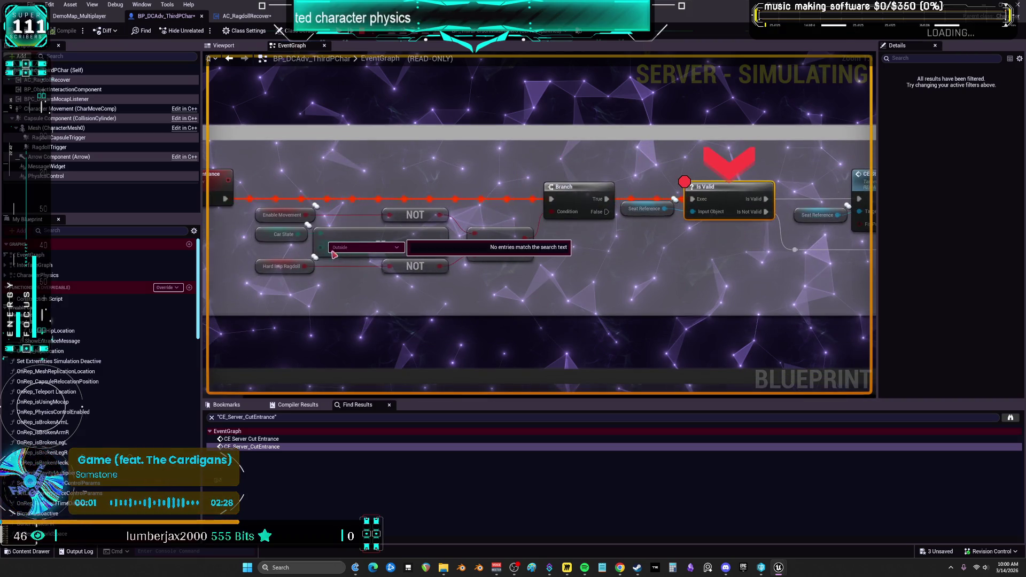
mouse_move(310, 219)
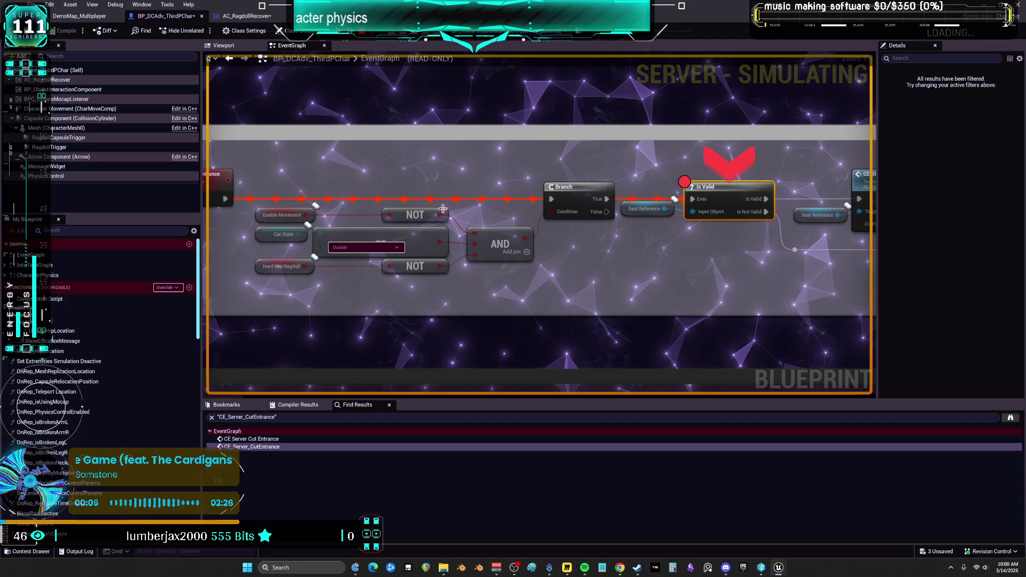
mouse_move(442, 214)
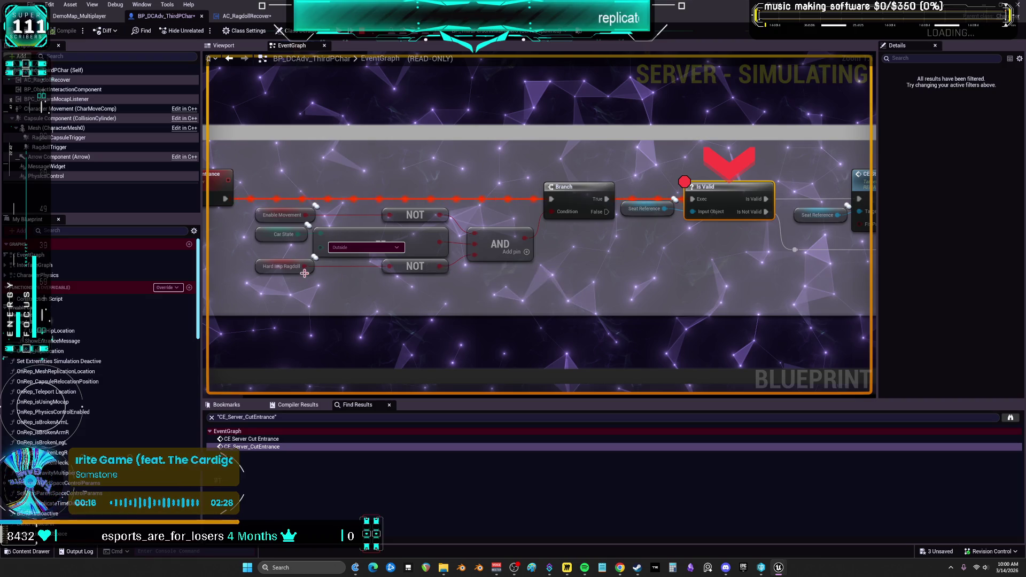
mouse_move(464, 247)
mouse_down()
mouse_move(646, 225)
mouse_move(538, 265)
mouse_up()
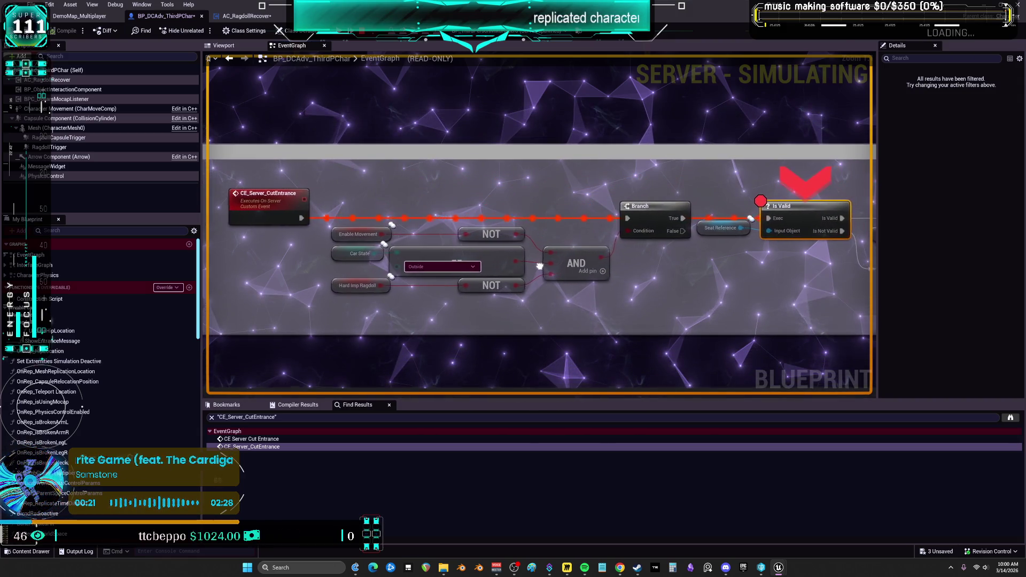
mouse_move(371, 259)
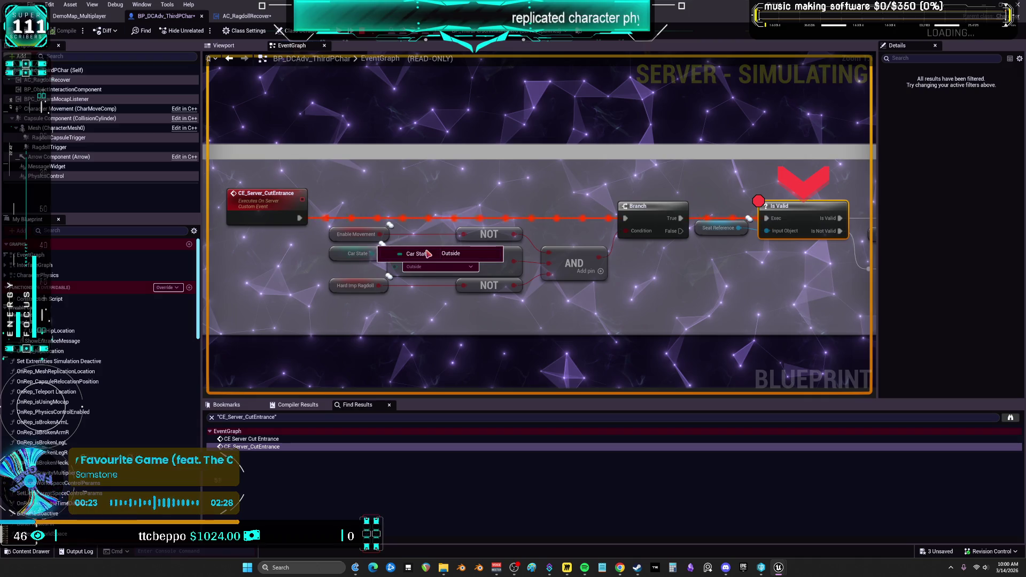
mouse_move(388, 288)
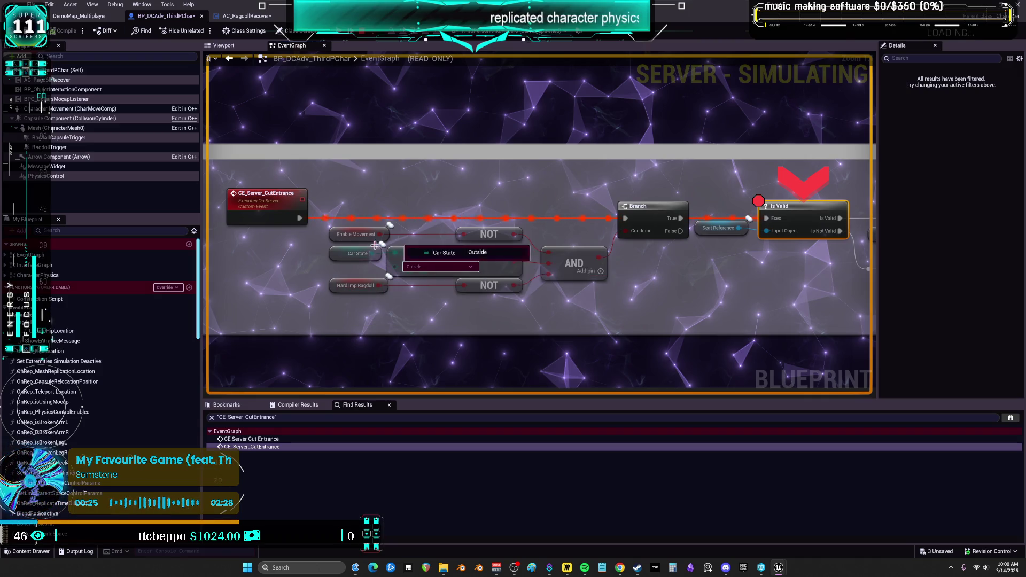
mouse_move(369, 235)
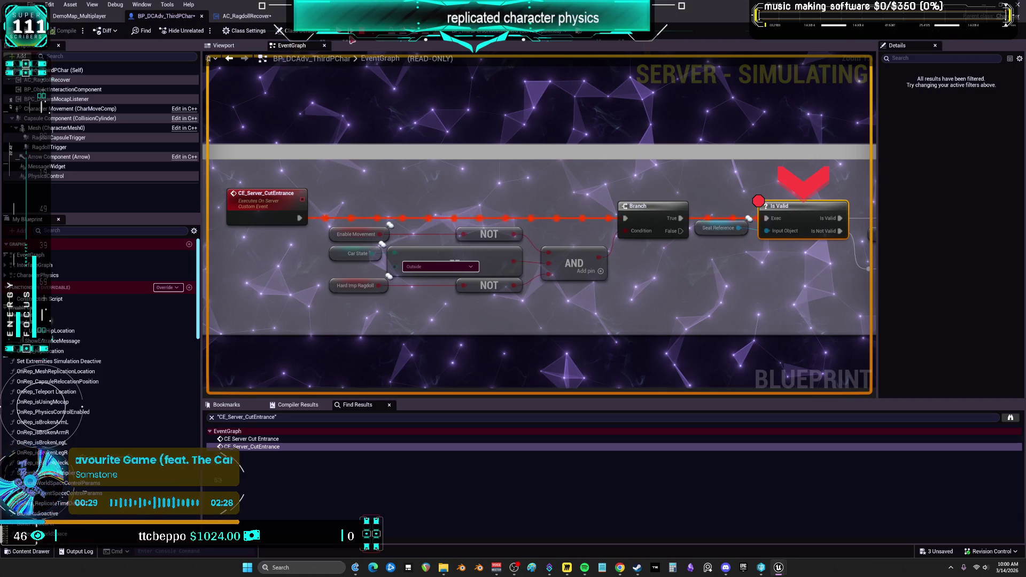
Step: Have the character climb into the car with E, then return to the Blueprint graph
key(alt+Tab)
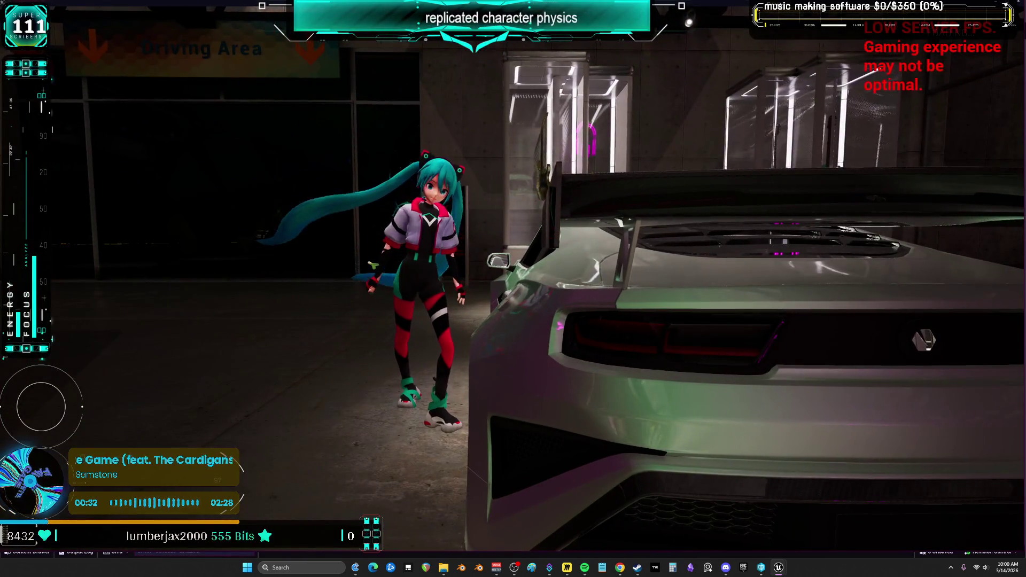
key(e)
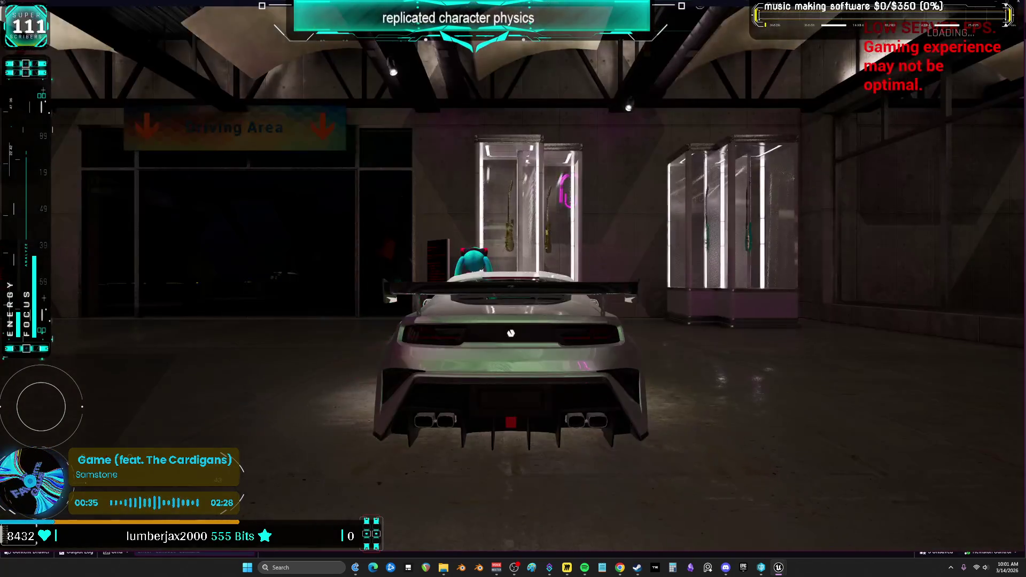
key(alt+Tab)
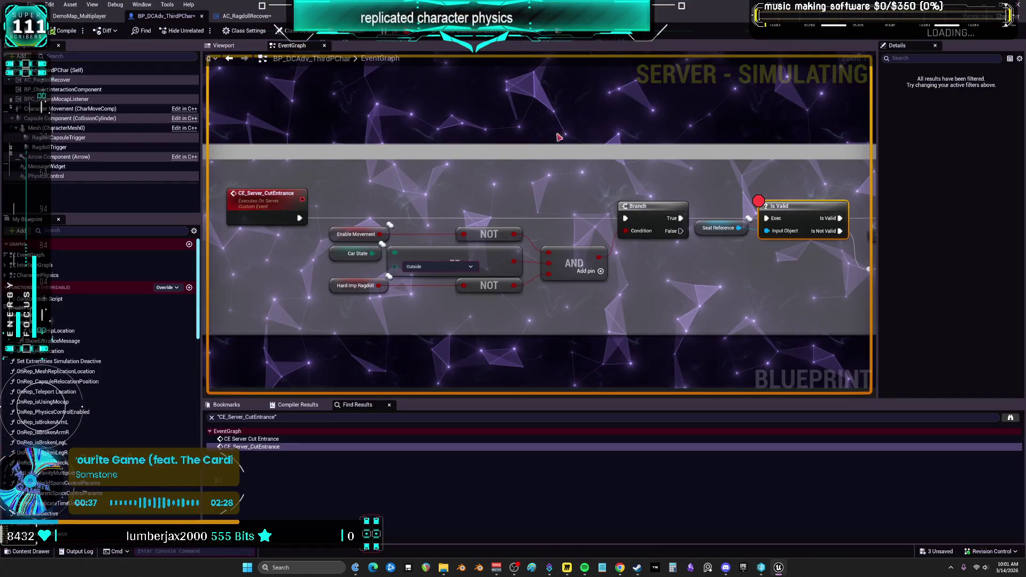
scroll(444, 214, down, 3)
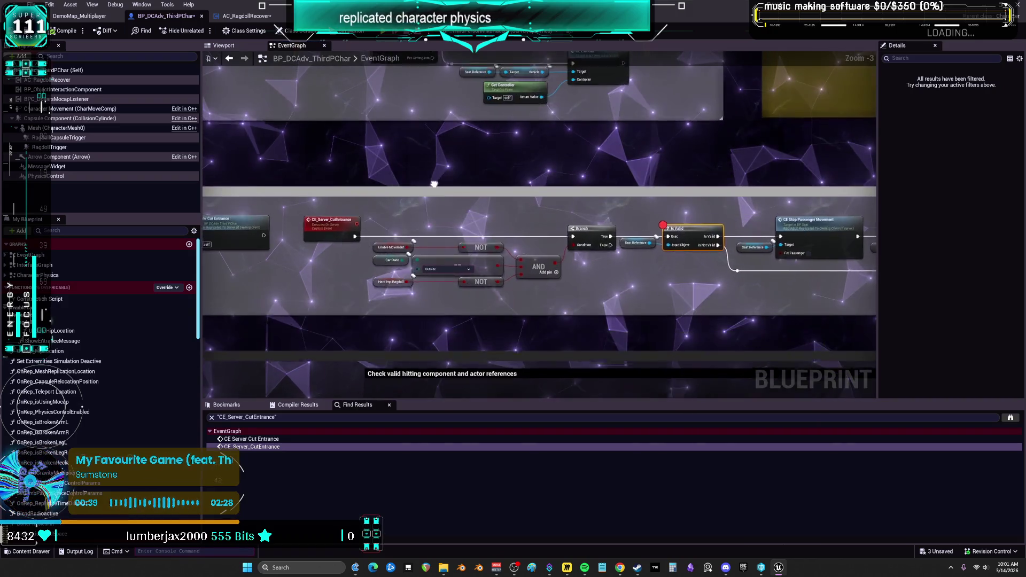
Step: Disable the Is Valid breakpoint, then raise Hard Imp Ragdoll and its NOT node and start a comment 'UPDATE THIS TO USE TAG OR SOMETHING'
mouse_move(434, 184)
mouse_down()
mouse_move(729, 190)
mouse_move(365, 166)
mouse_up()
scroll(748, 254, up, 3)
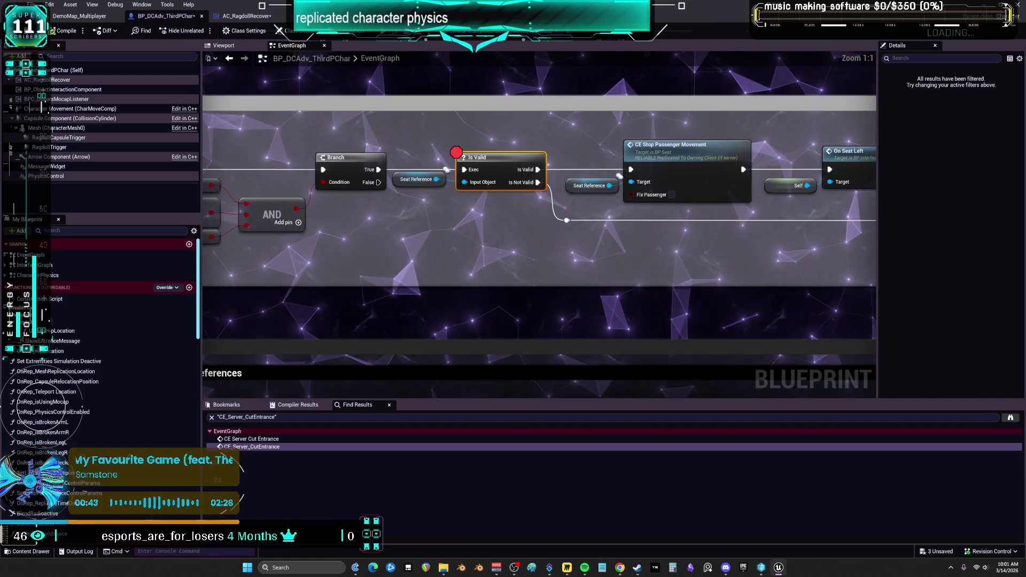
drag(712, 254, 605, 267)
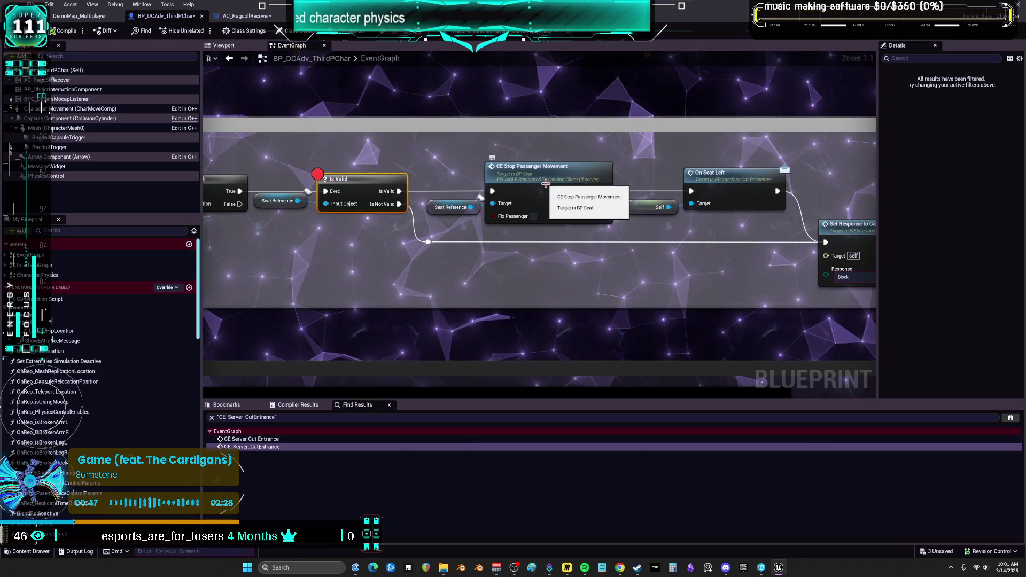
click(546, 183)
drag(754, 250, 514, 231)
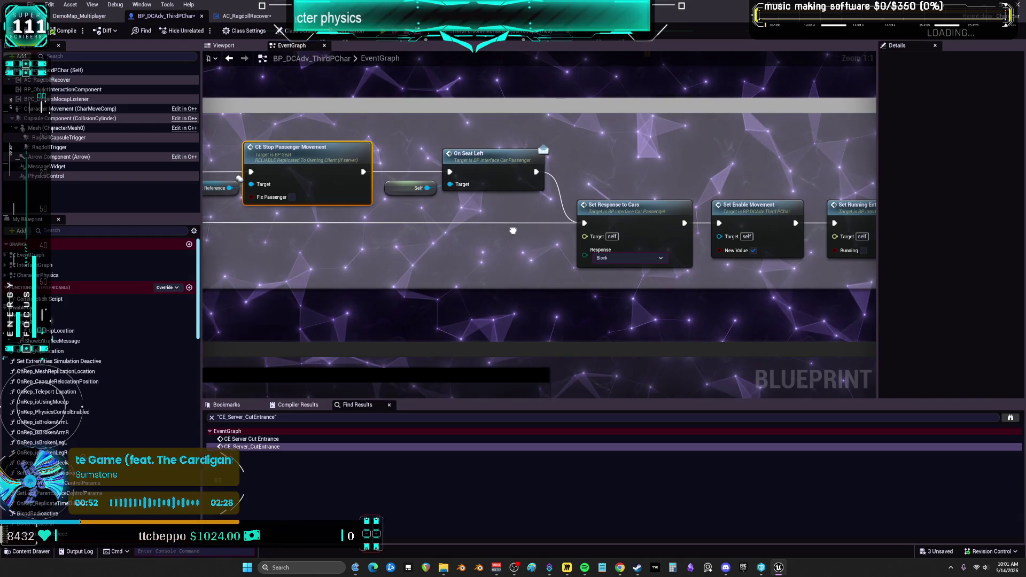
drag(513, 231, 503, 211)
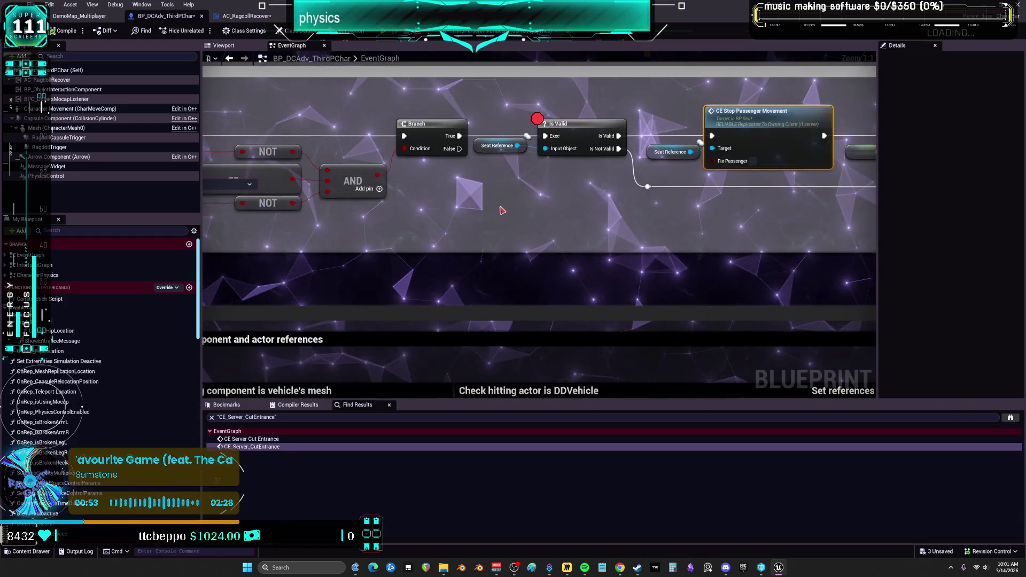
right_click(576, 128)
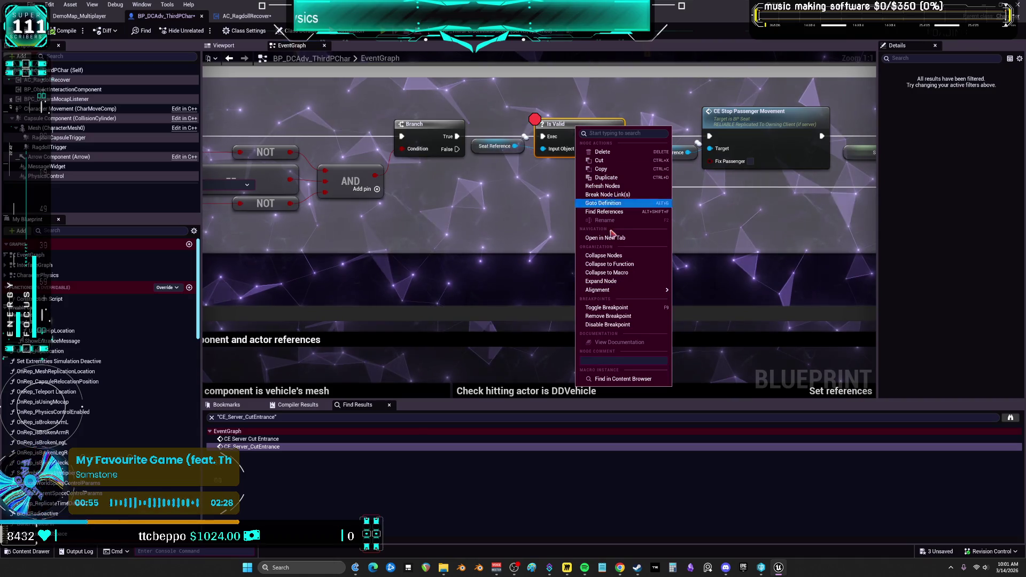
click(613, 324)
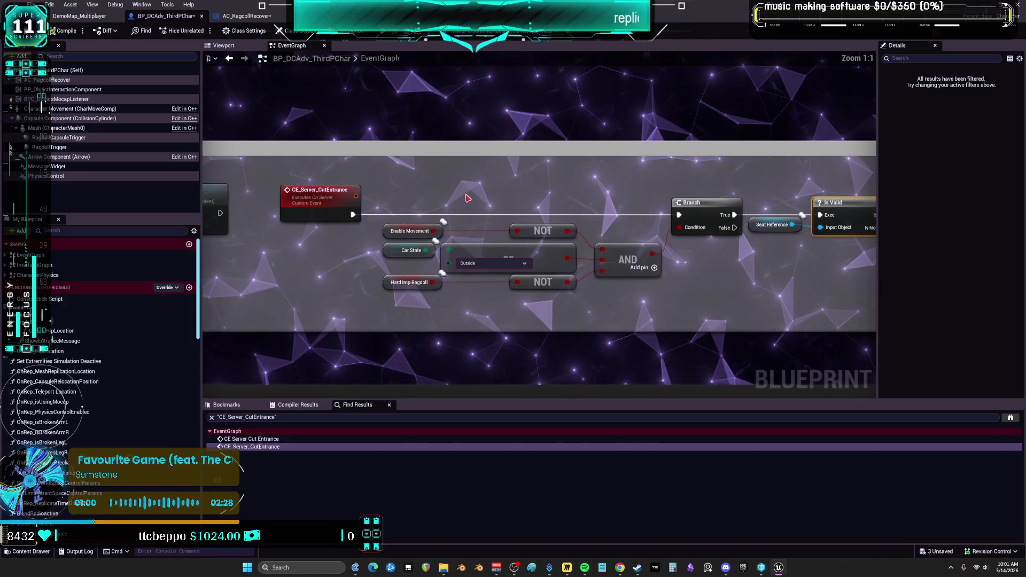
mouse_move(377, 270)
mouse_down()
mouse_move(582, 295)
mouse_move(396, 230)
mouse_move(396, 180)
mouse_up()
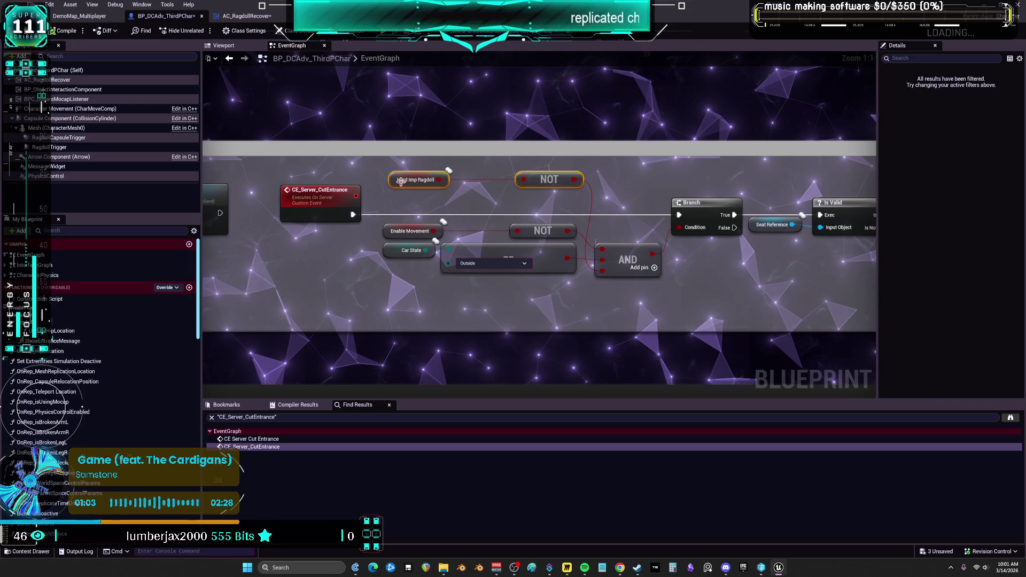
text(c)
text(UPDATE THIS TO USE TAG OR SOMETHING)
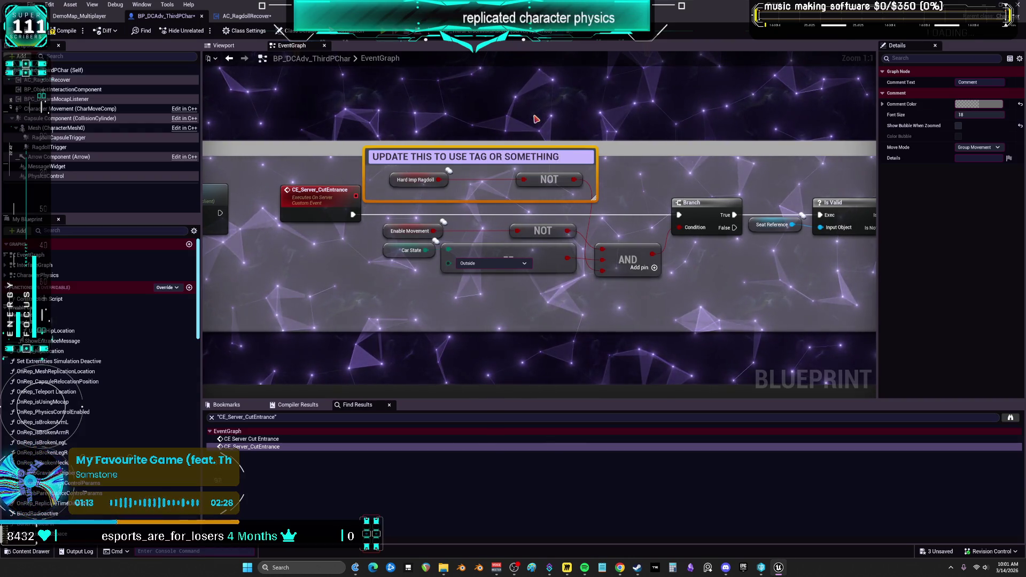
Step: Complete the comment title and set its Comment Color to bright red in the Color Picker
click(644, 175)
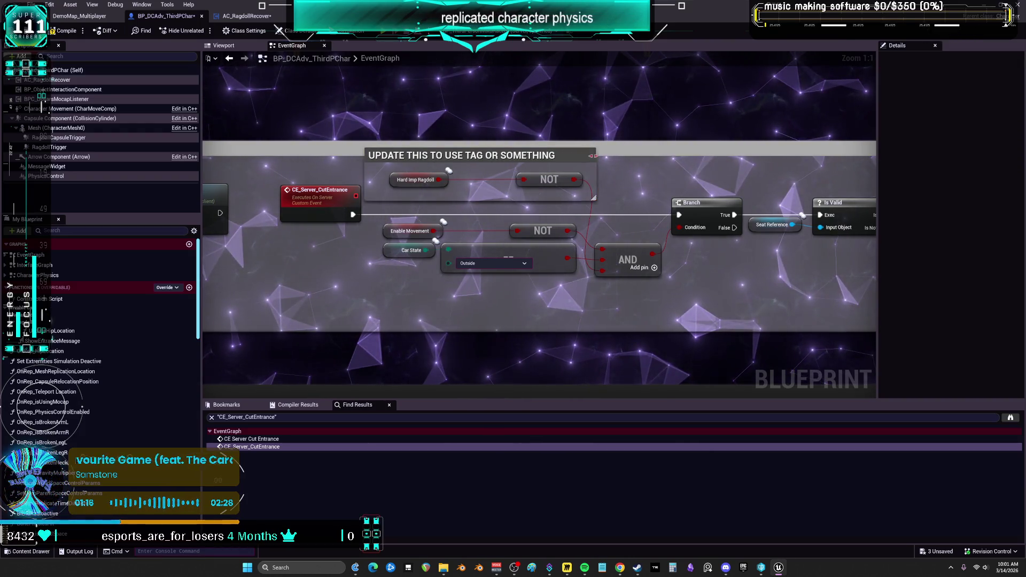
click(583, 161)
click(971, 106)
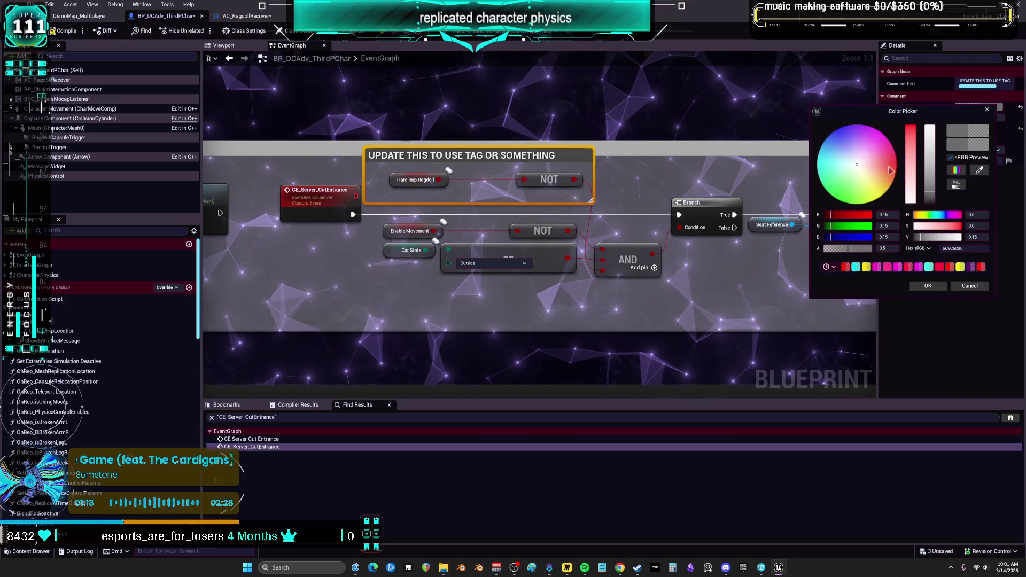
drag(890, 170, 897, 160)
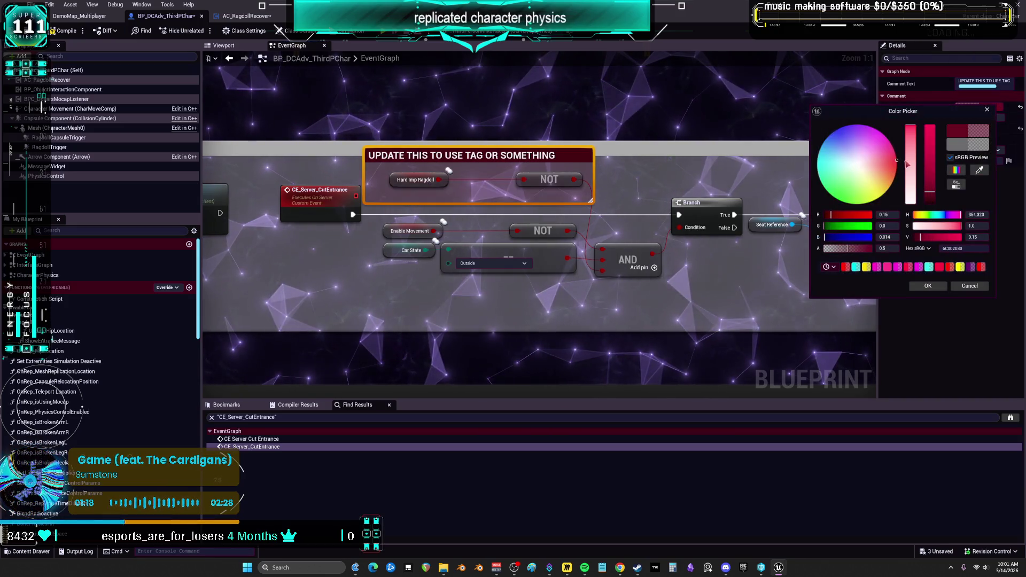
click(913, 289)
mouse_move(913, 290)
mouse_down()
mouse_move(749, 267)
mouse_move(652, 267)
mouse_up()
drag(861, 279, 550, 260)
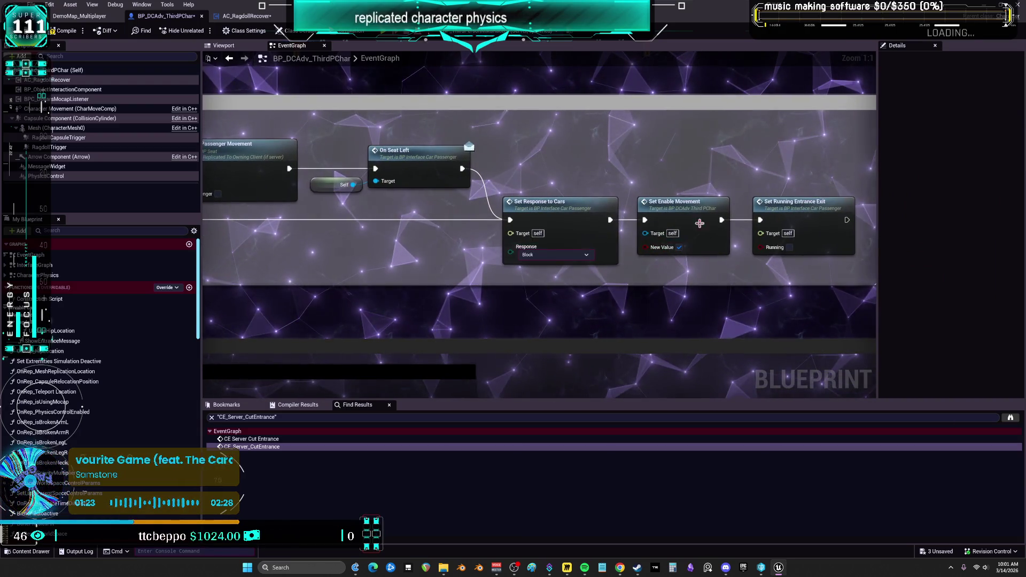
drag(748, 278, 673, 273)
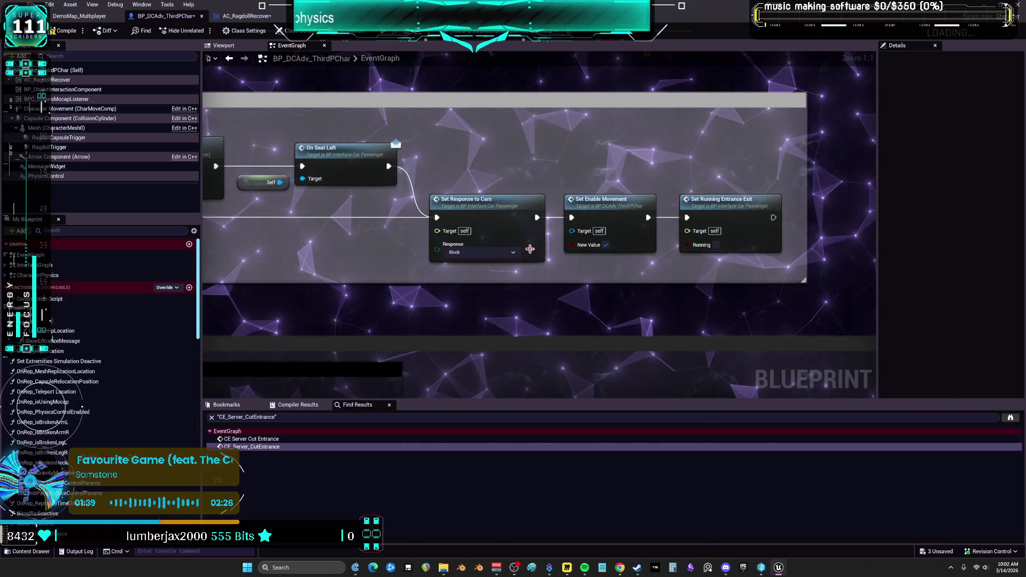
scroll(530, 249, down, 3)
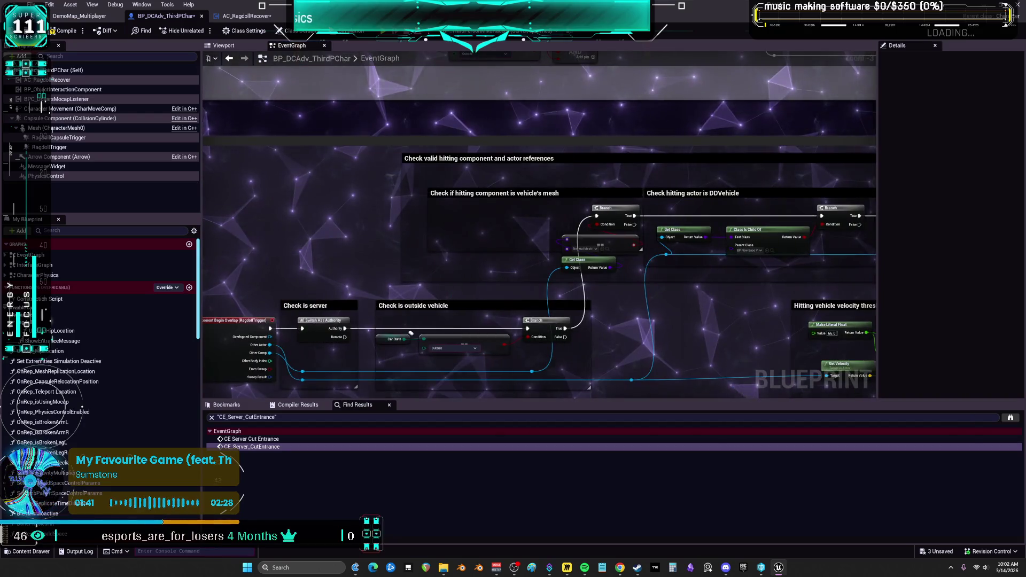
Step: Jump to CE_Server_CutEntrance from Find Results, review the server and hitting-vehicle checks, then switch to Obsidian
drag(447, 296, 637, 159)
double_click(252, 446)
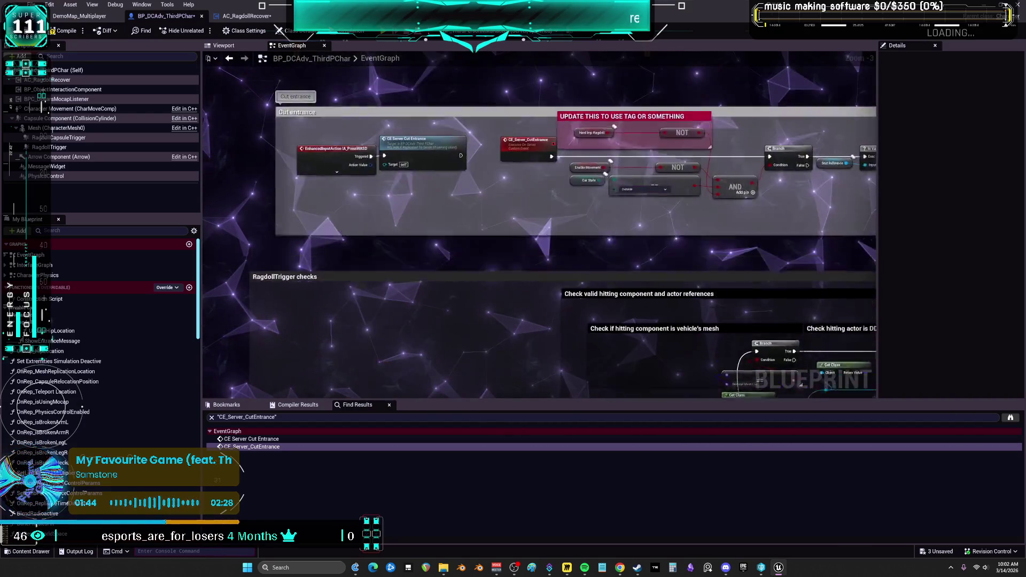
drag(549, 396, 531, 183)
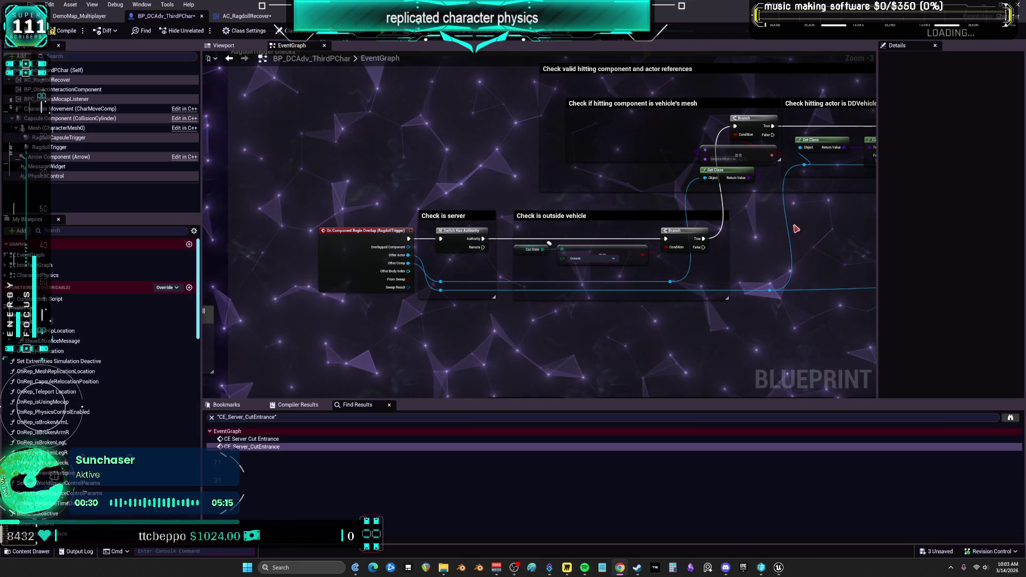
mouse_move(811, 218)
mouse_down()
mouse_move(458, 229)
mouse_move(219, 190)
mouse_up()
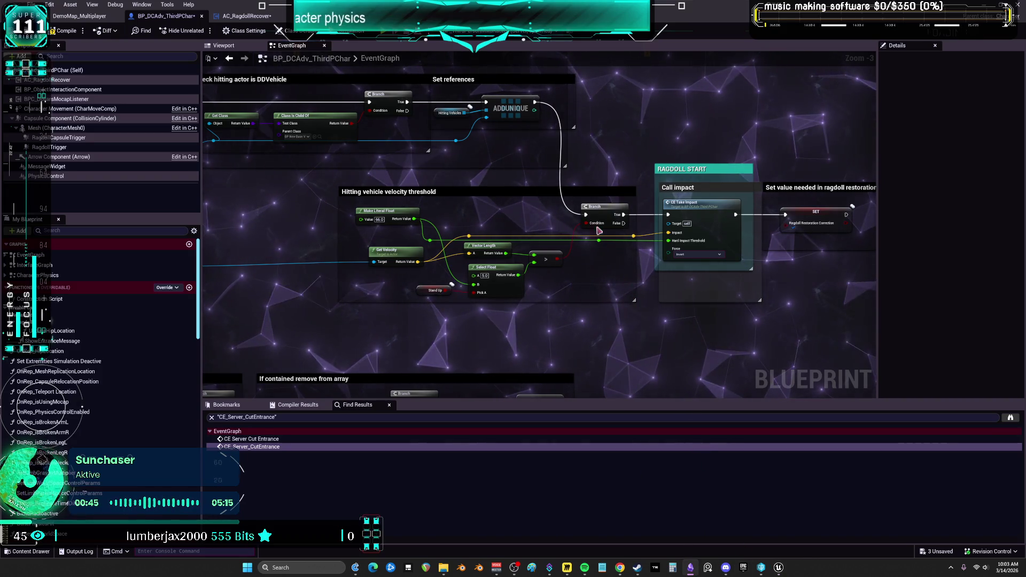
key(alt+Tab)
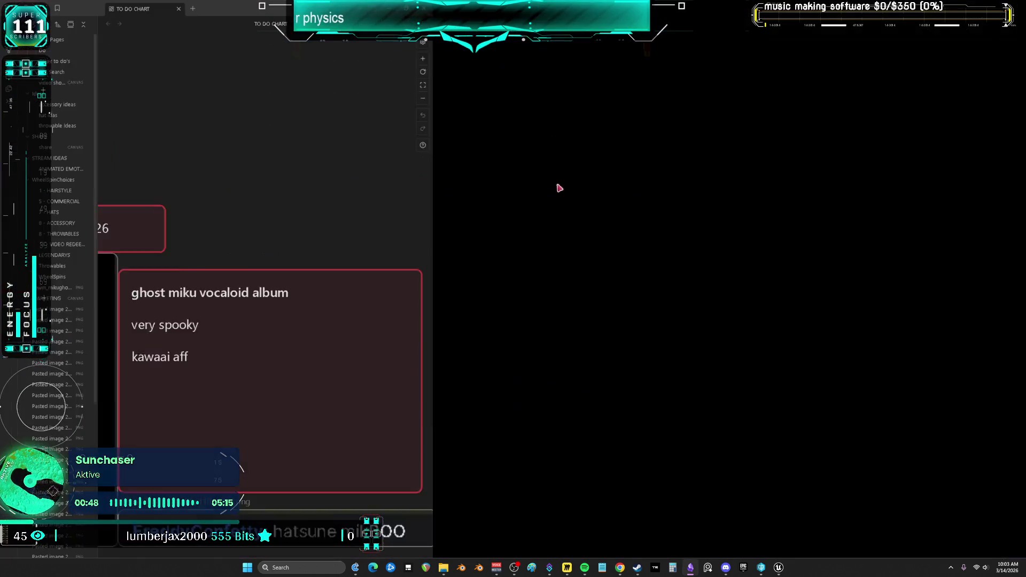
Step: Zoom out and survey the TO DO CHART canvas to locate the Time Settings card
scroll(592, 280, down, 5)
scroll(586, 300, up, 5)
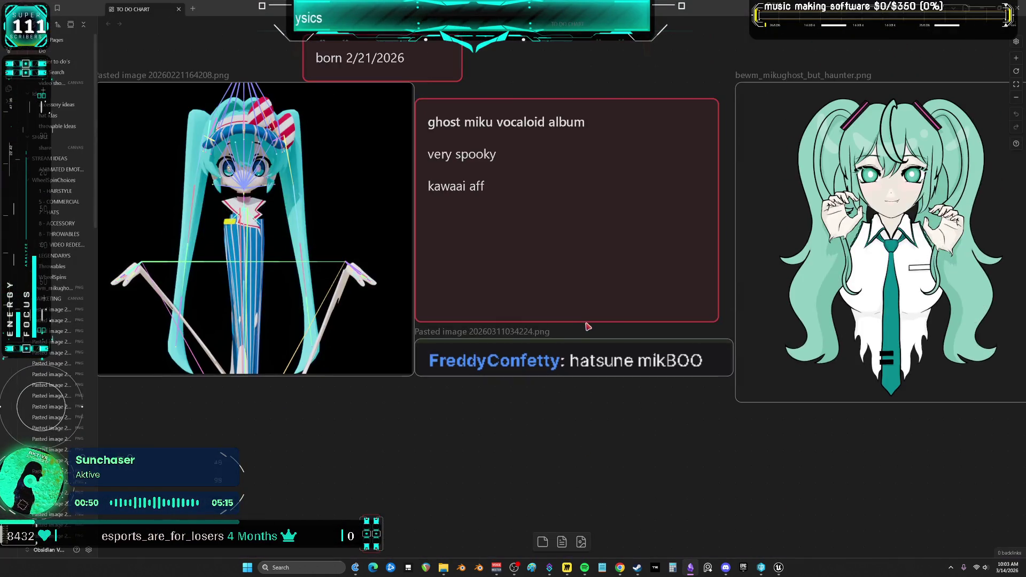
scroll(587, 324, down, 3)
scroll(650, 319, right, 5)
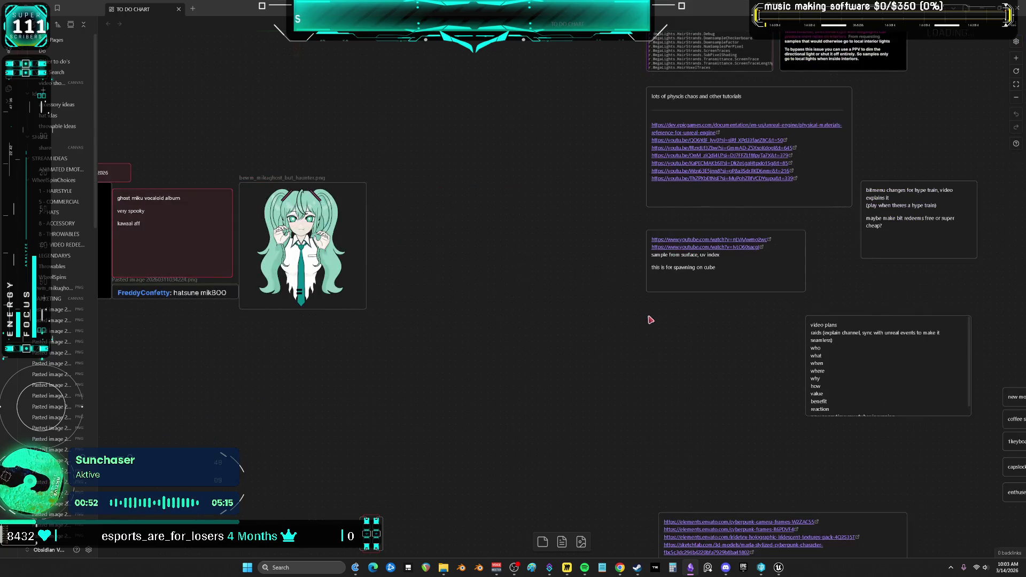
key(shift+1)
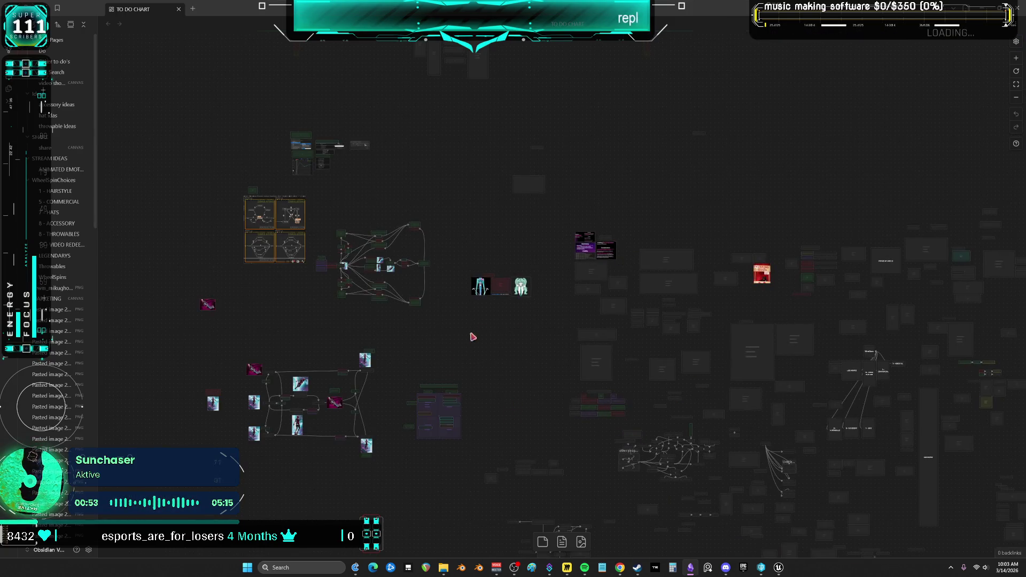
scroll(785, 380, down, 4)
scroll(785, 381, right, 7)
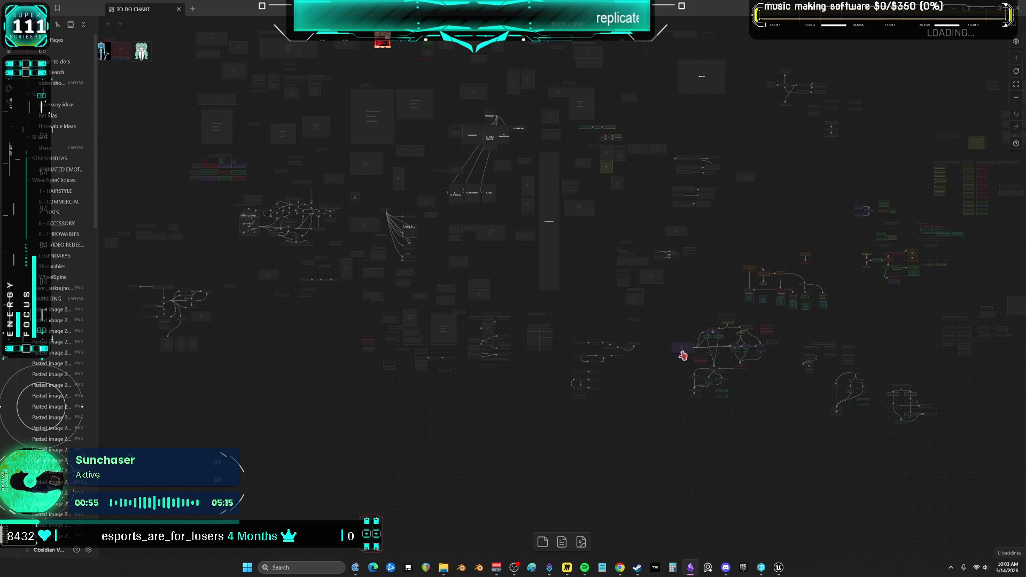
scroll(588, 321, down, 3)
scroll(561, 269, right, 5)
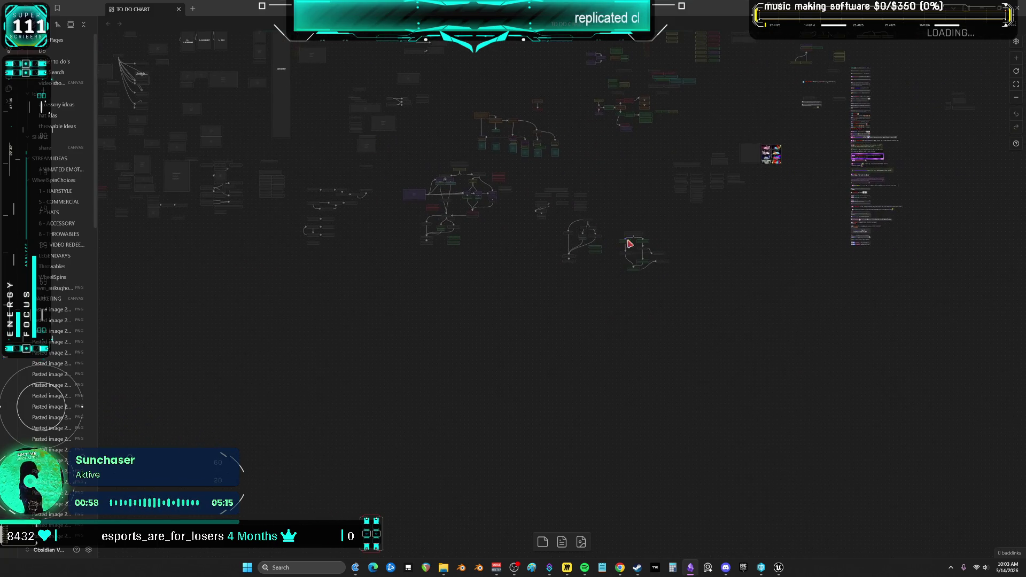
ctrl+scroll(469, 252, up, 10)
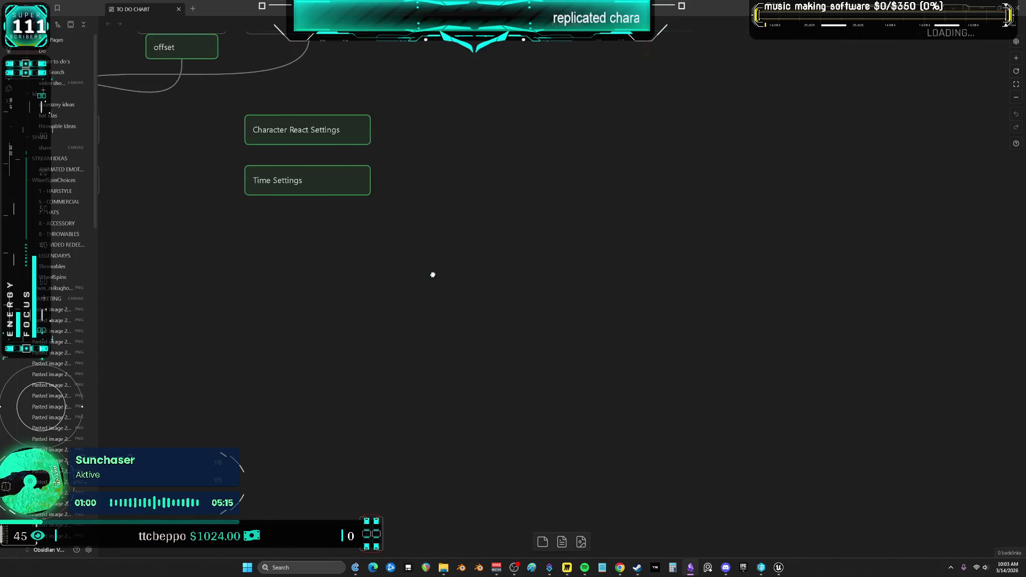
scroll(543, 290, down, 5)
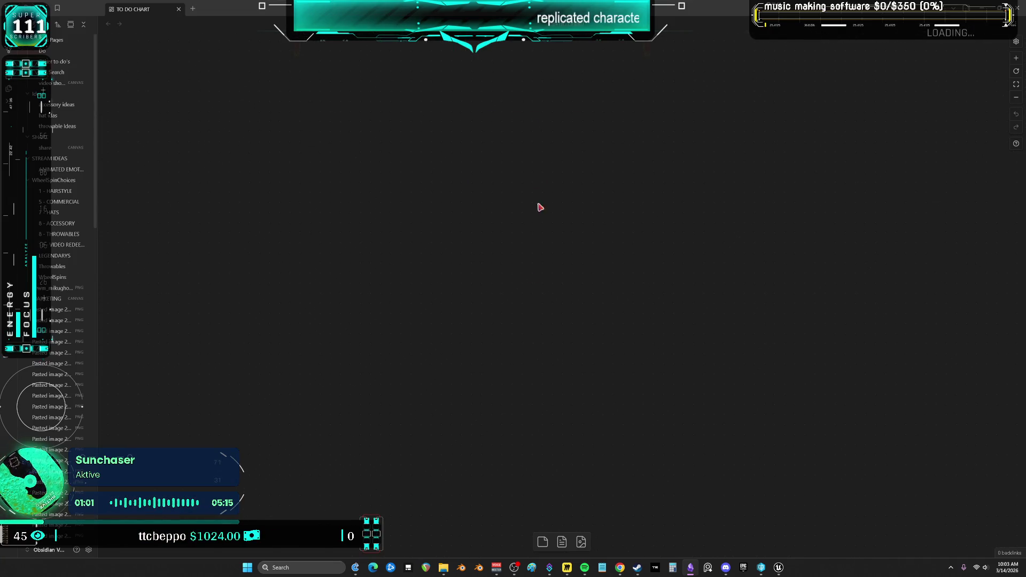
right_click(436, 217)
click(492, 126)
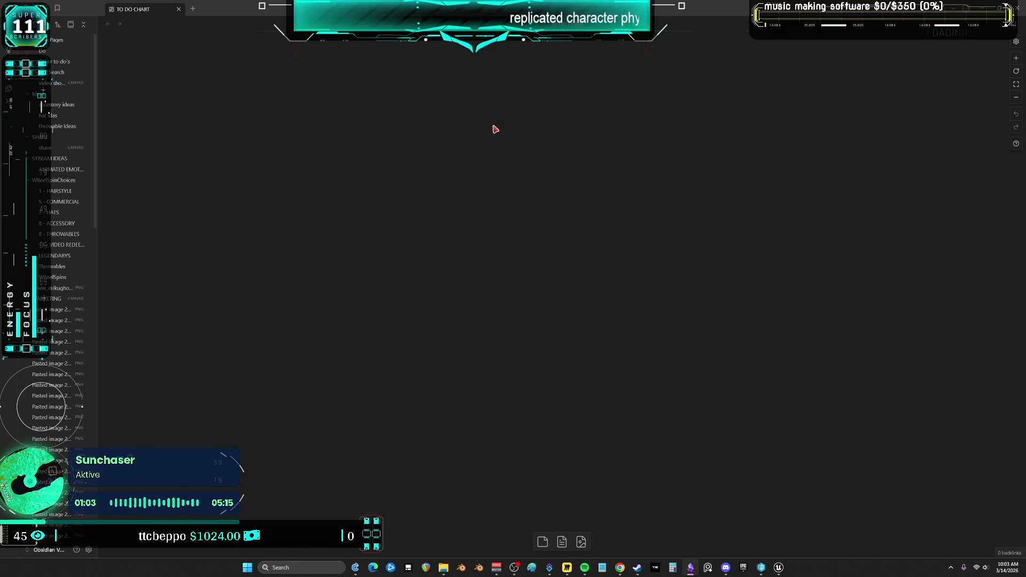
scroll(493, 214, up, 5)
right_click(492, 136)
scroll(495, 98, down, 5)
scroll(486, 214, up, 5)
Step: Rename the Time Settings card to 'Seated' and return to Unreal Engine
click(527, 179)
key(ctrl+c)
scroll(497, 188, down, 5)
key(ctrl+v)
double_click(536, 290)
text(sEAT)
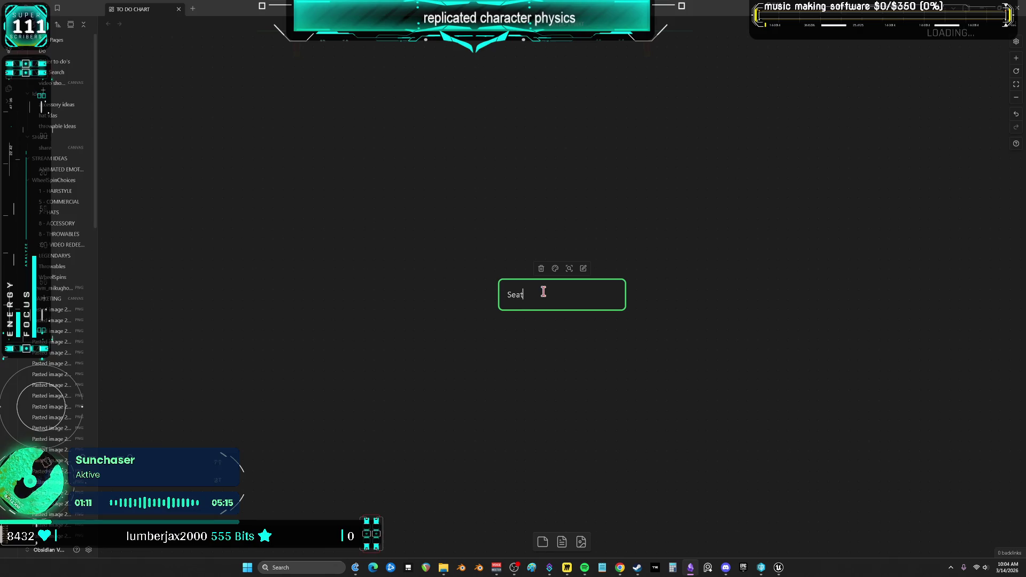
click(737, 184)
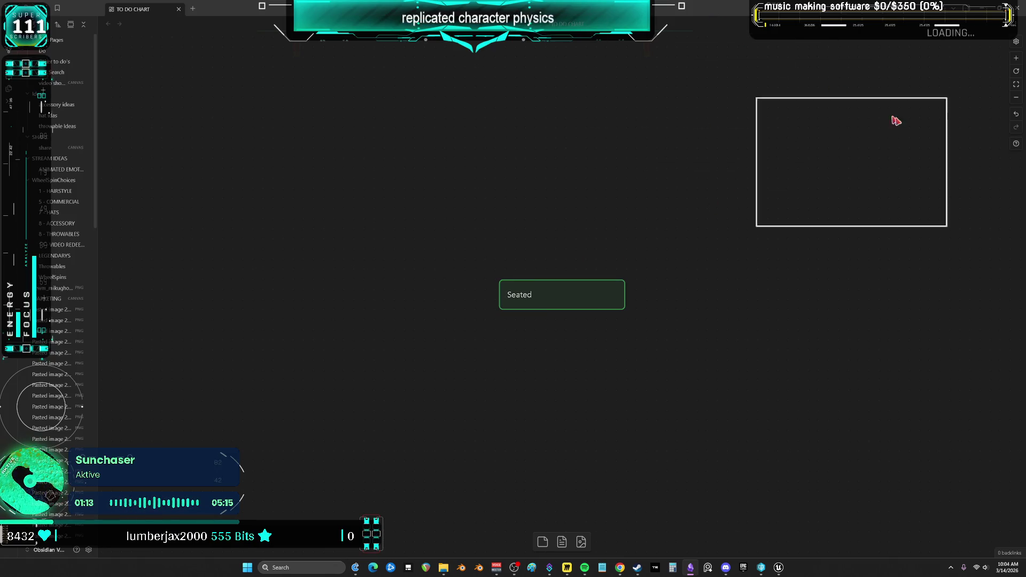
key(alt+Tab)
scroll(389, 293, up, 3)
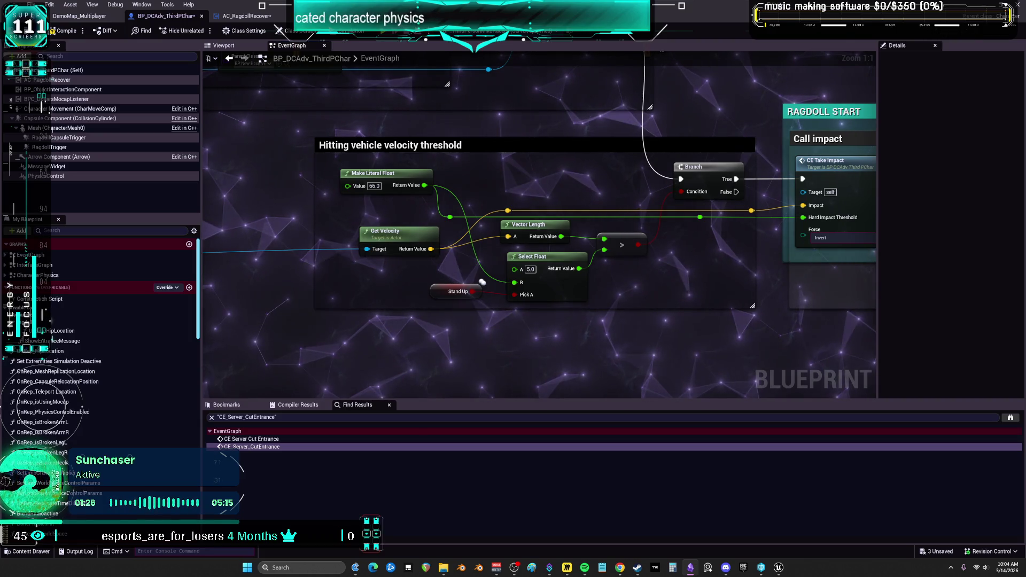
Step: Pan past the server and vehicle-mesh checks to RAGDOLL START and select SET Ragdoll Restoration Correction
mouse_move(559, 235)
mouse_down()
mouse_move(322, 224)
mouse_move(471, 228)
mouse_move(574, 208)
mouse_move(454, 189)
mouse_up()
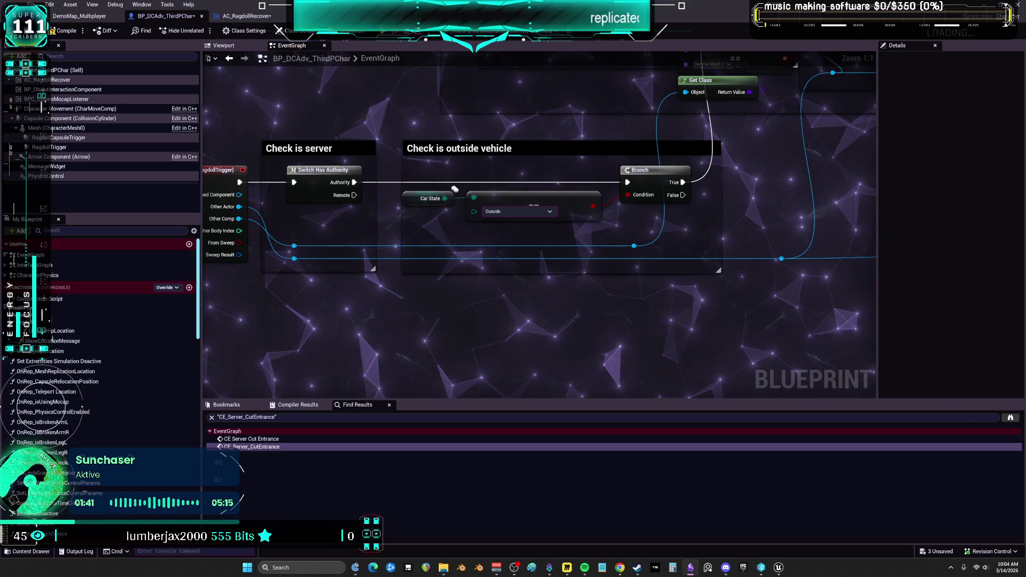
scroll(699, 235, down, 1)
mouse_move(860, 133)
mouse_down()
mouse_move(700, 235)
mouse_move(900, 253)
mouse_up()
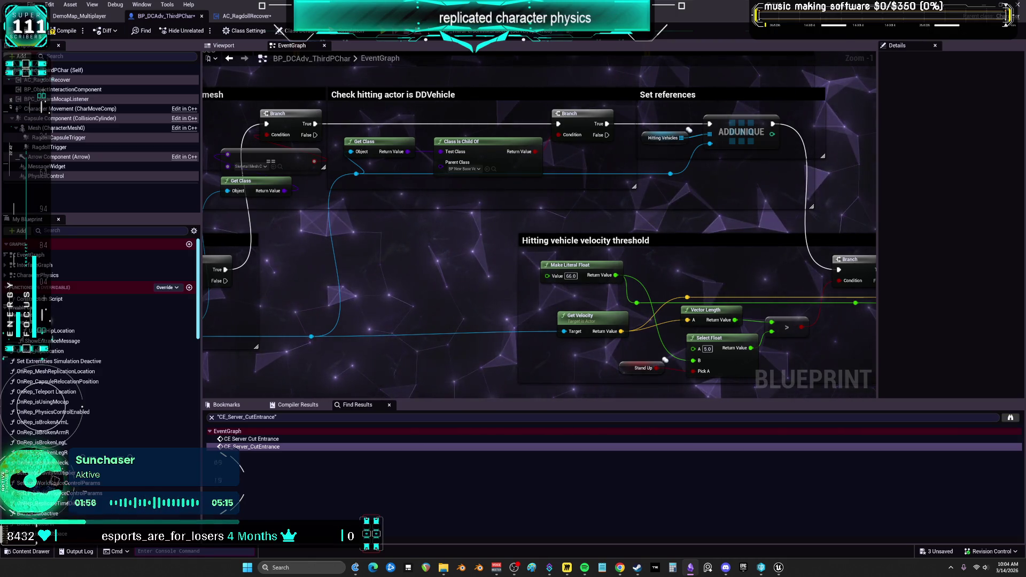
drag(877, 292, 592, 246)
drag(784, 261, 522, 255)
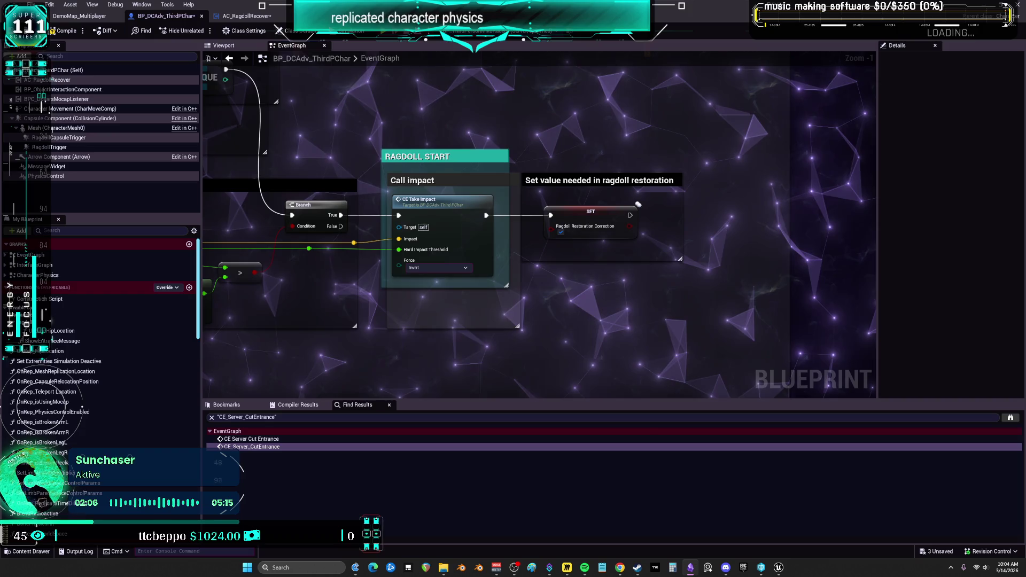
click(591, 220)
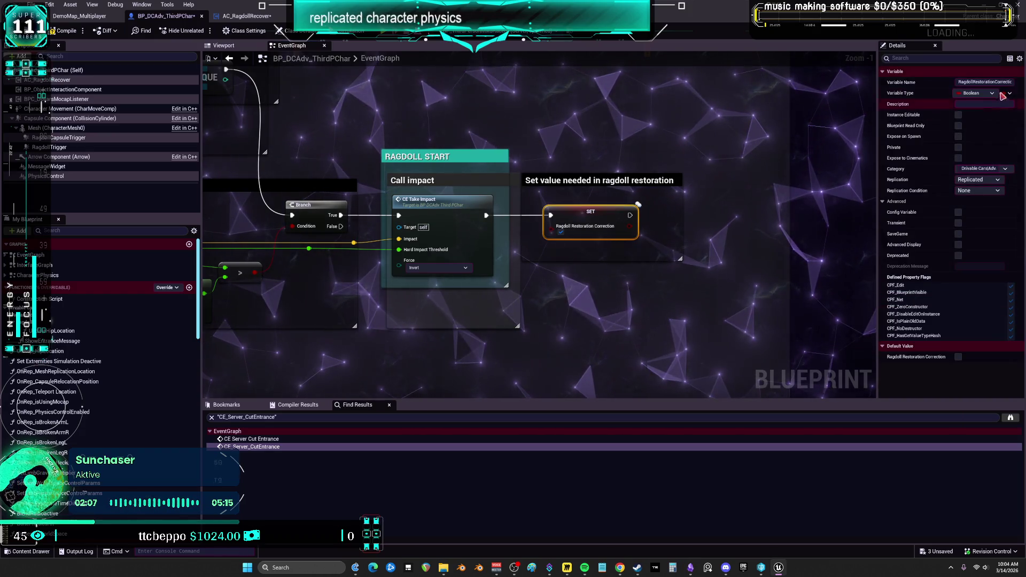
Step: Inspect Ragdoll Restoration Correction, then the CE_TakeImpact and Restoring Ragdoll SET nodes
click(996, 81)
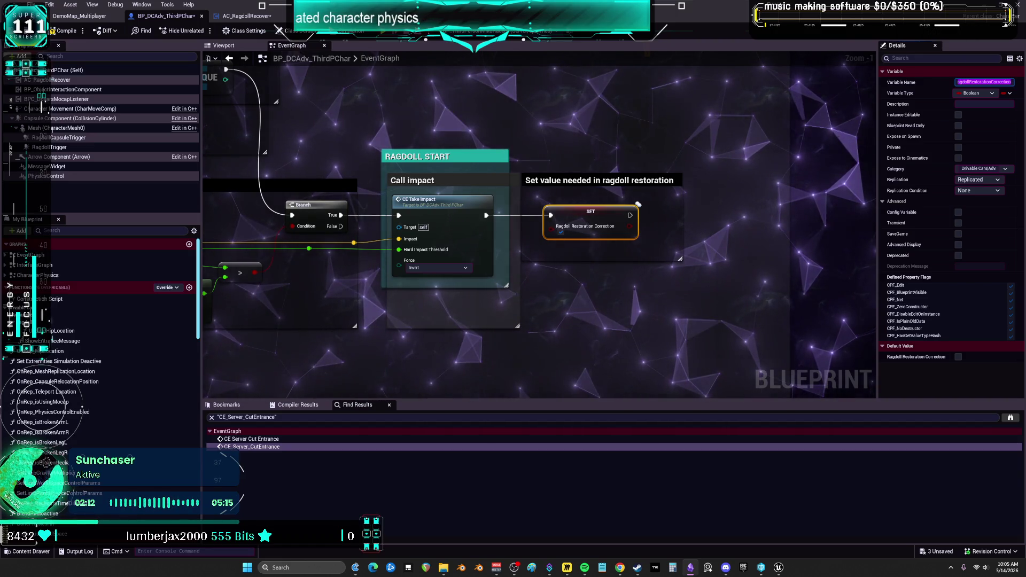
double_click(449, 224)
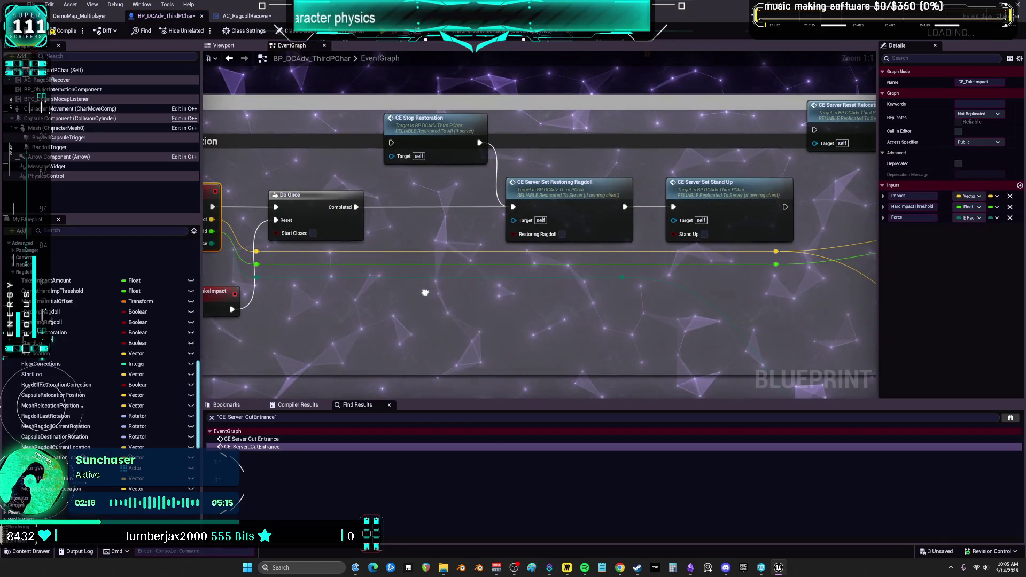
double_click(570, 180)
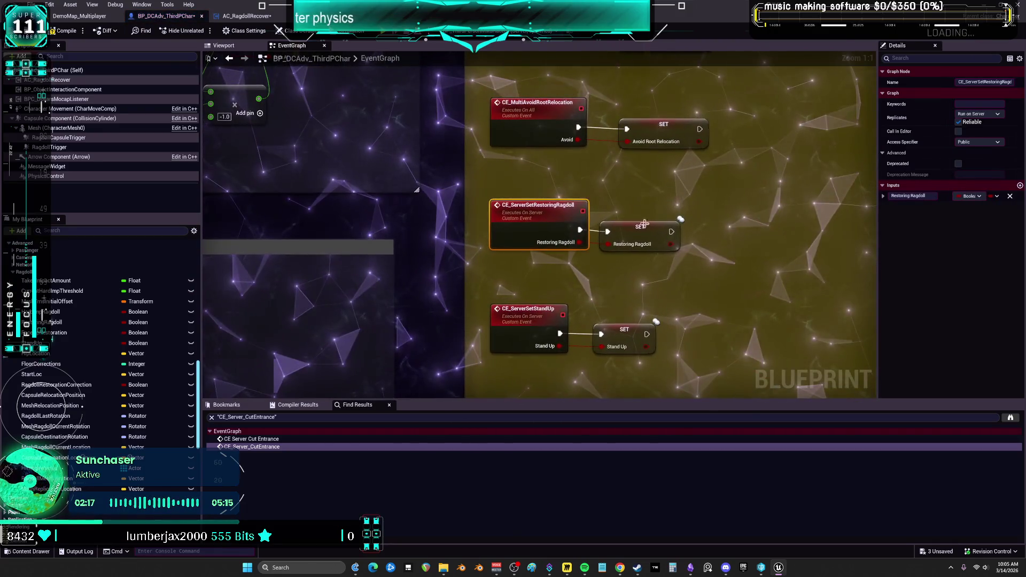
click(660, 231)
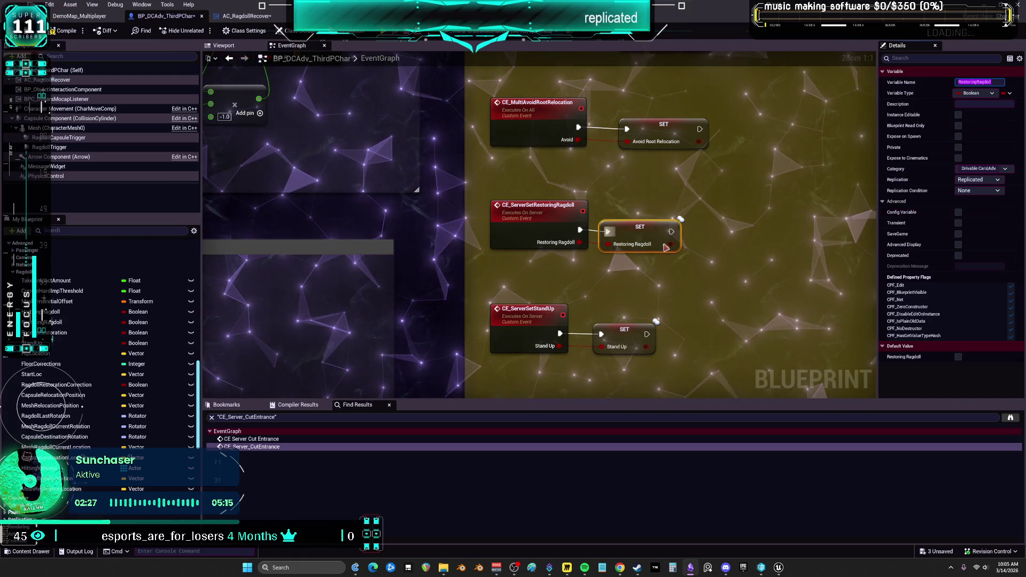
click(714, 286)
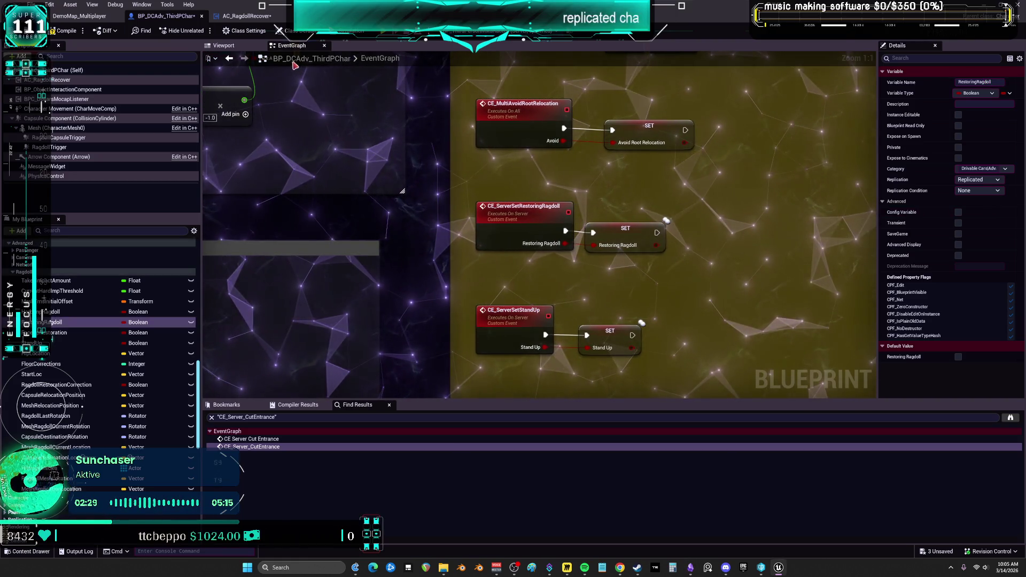
Step: Back in Ragdoll Activation, wire CE Server Set Stand Up straight into Ragdoll Physics, then view Obsidian's variable cards
click(228, 59)
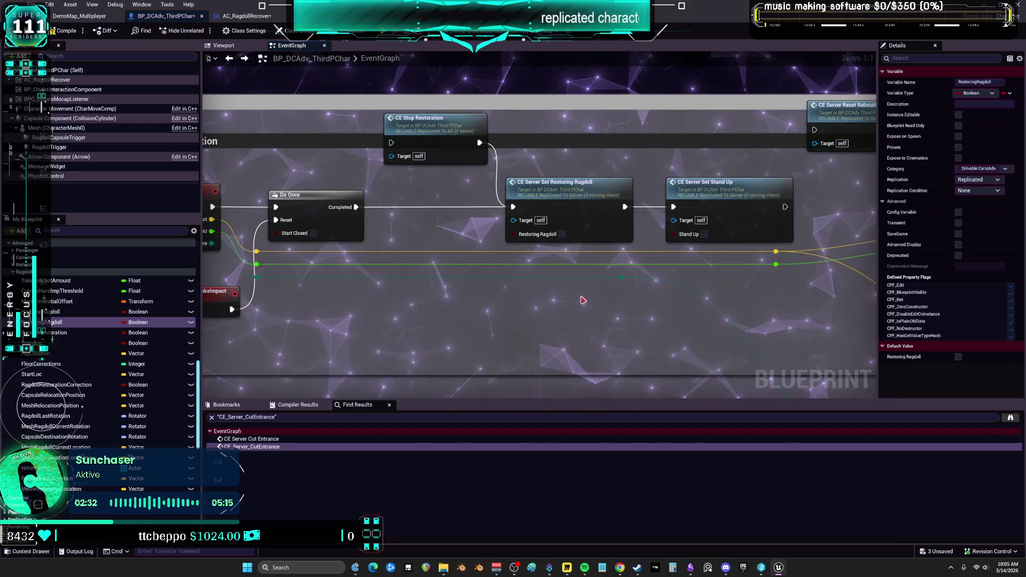
drag(747, 194, 490, 202)
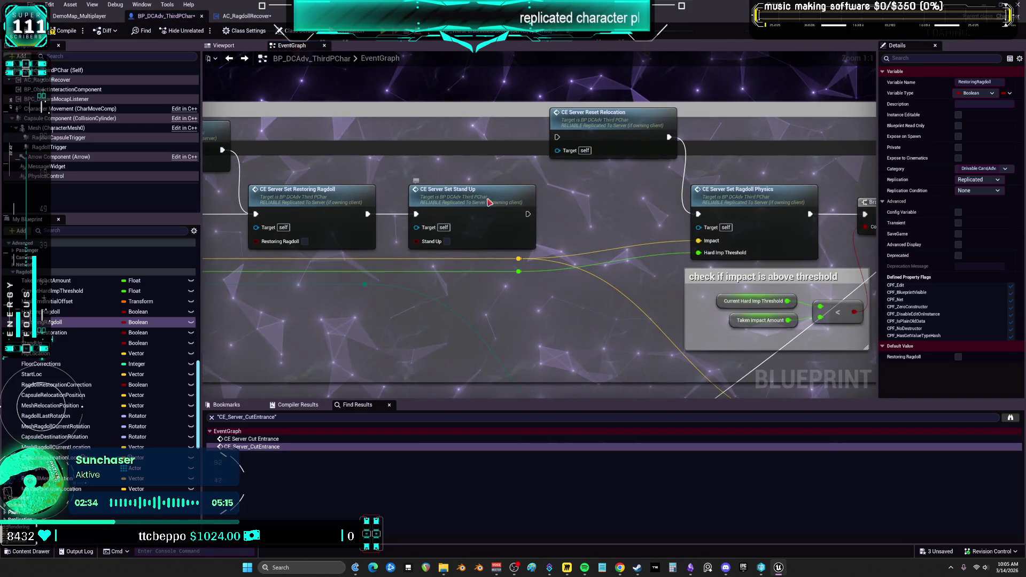
click(489, 202)
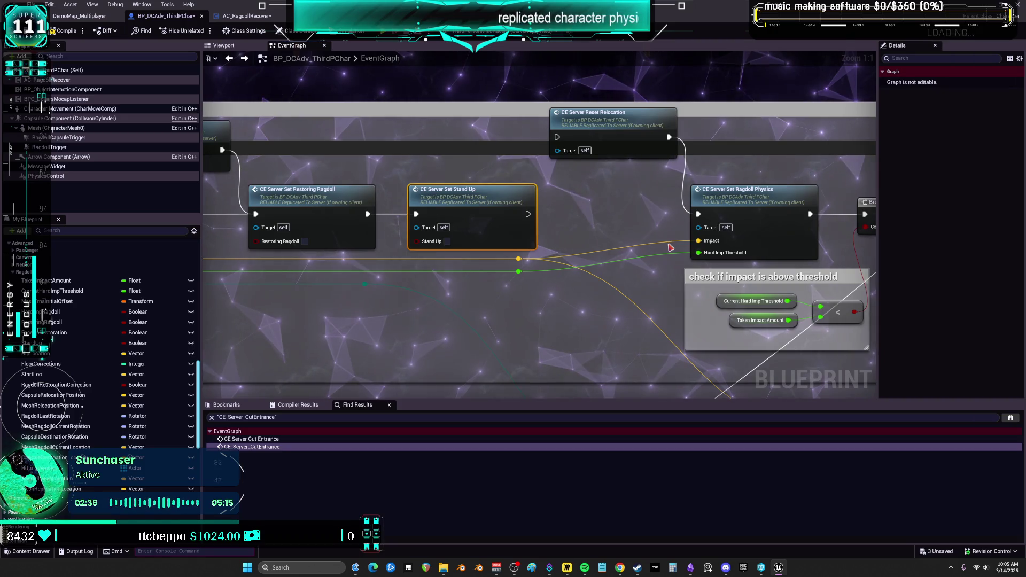
drag(528, 213, 698, 214)
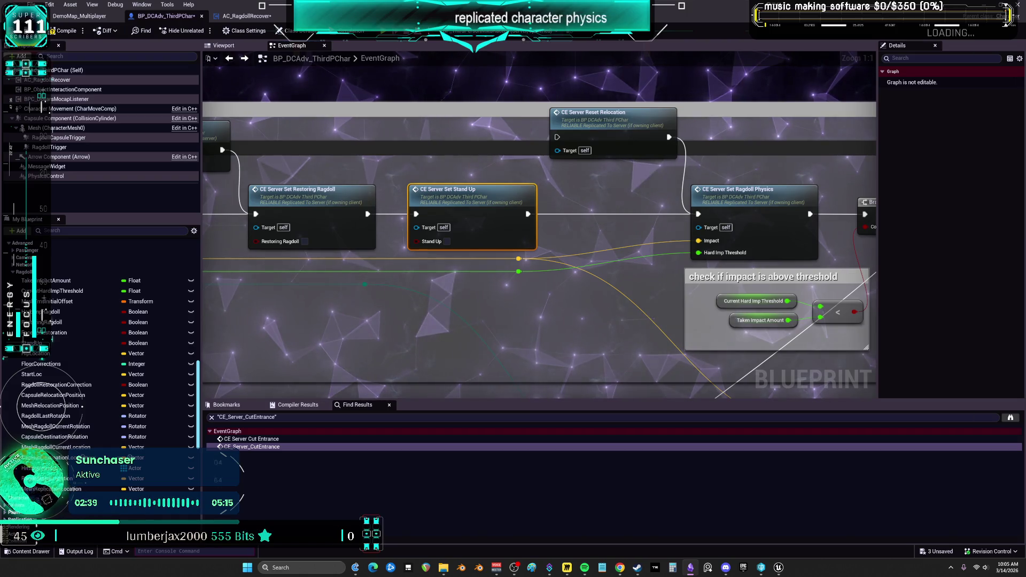
key(alt+Tab)
drag(506, 202, 608, 252)
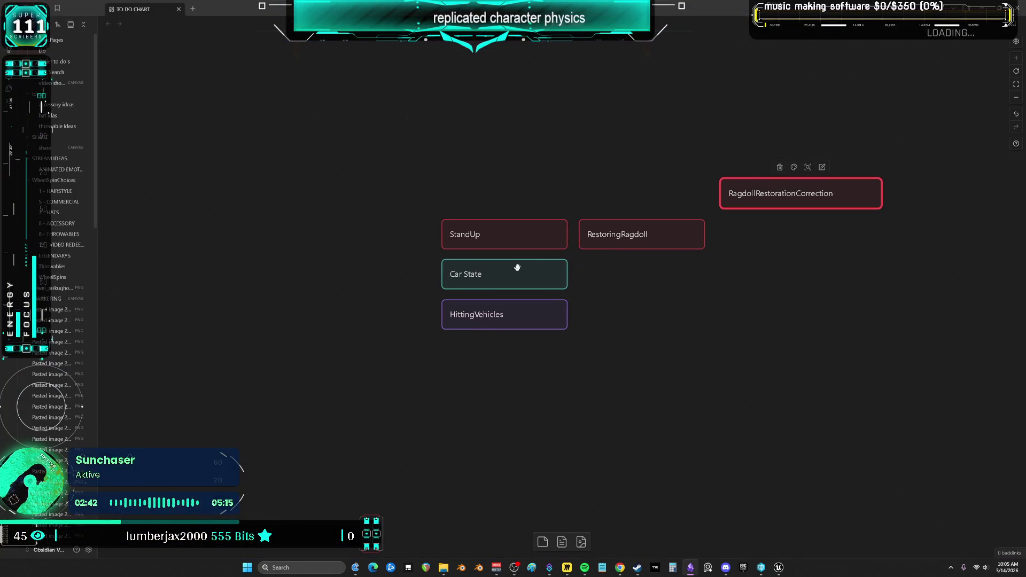
Step: Move Car State up and add a HittingVehicles note: 'Updates Array as vehicles enter range of character'
drag(491, 275, 587, 131)
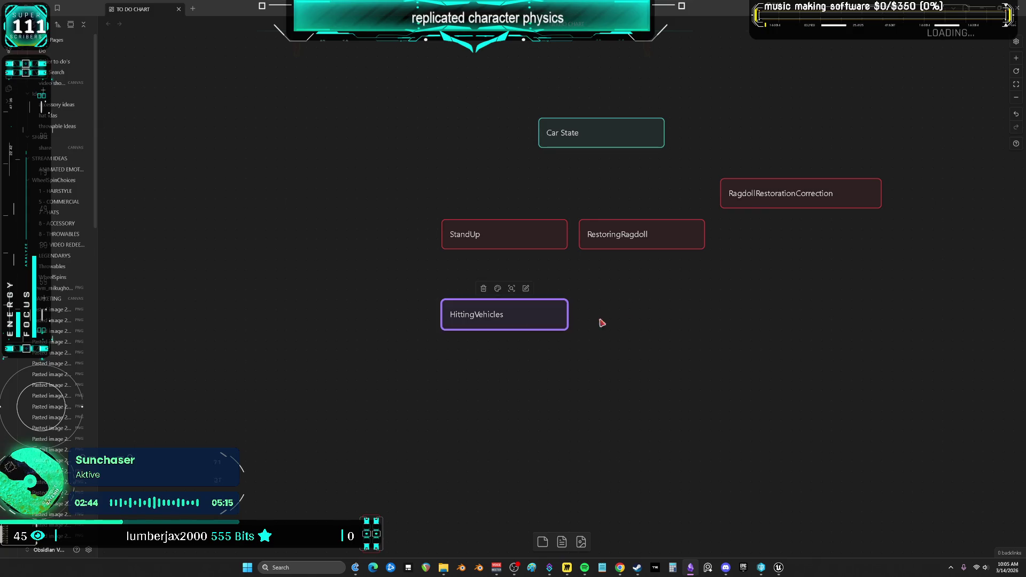
mouse_move(525, 326)
mouse_down()
mouse_move(582, 306)
mouse_move(652, 307)
mouse_move(632, 306)
mouse_up()
click(624, 289)
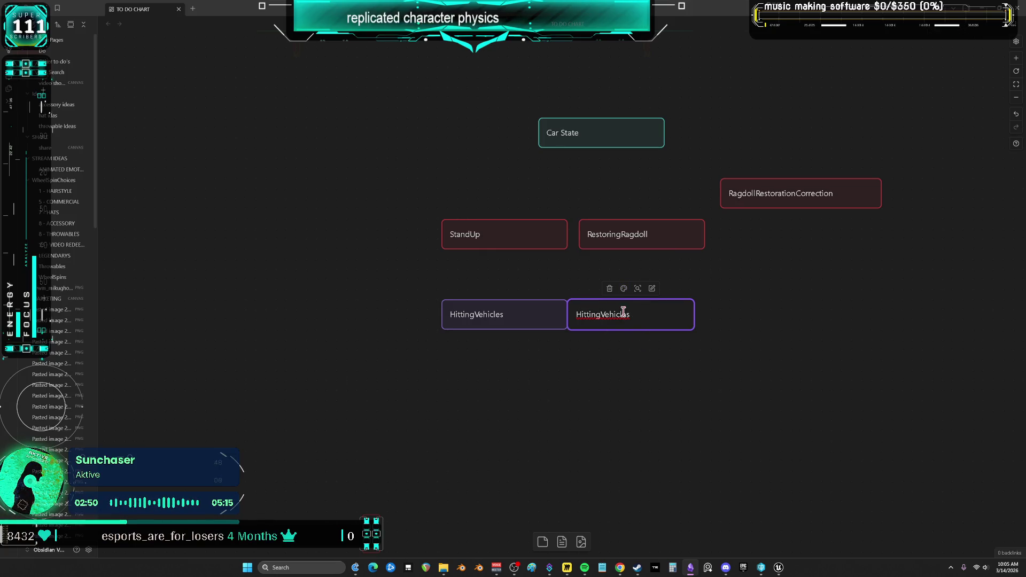
double_click(620, 309)
text(Updates Array as v)
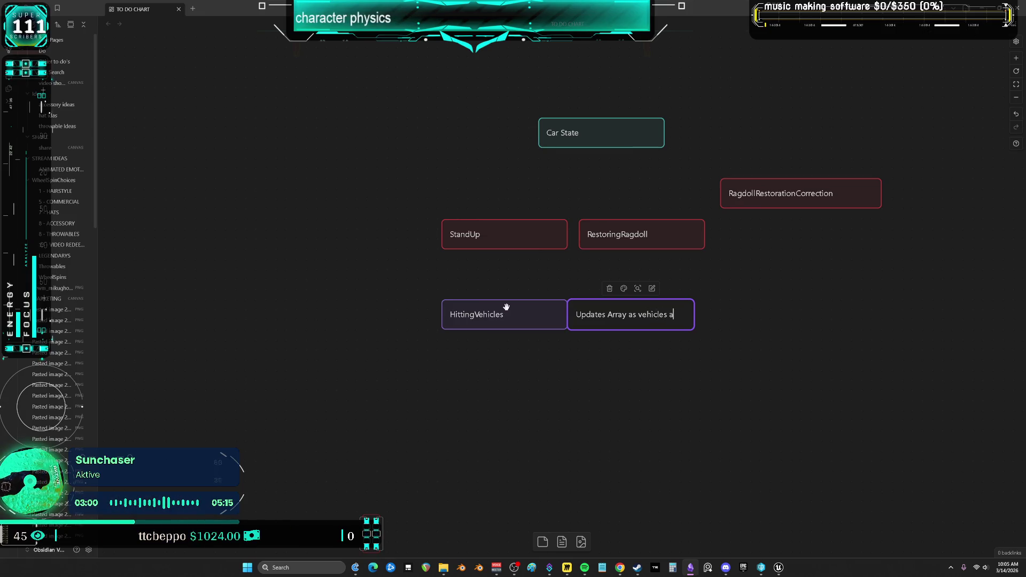
text(enter range of character)
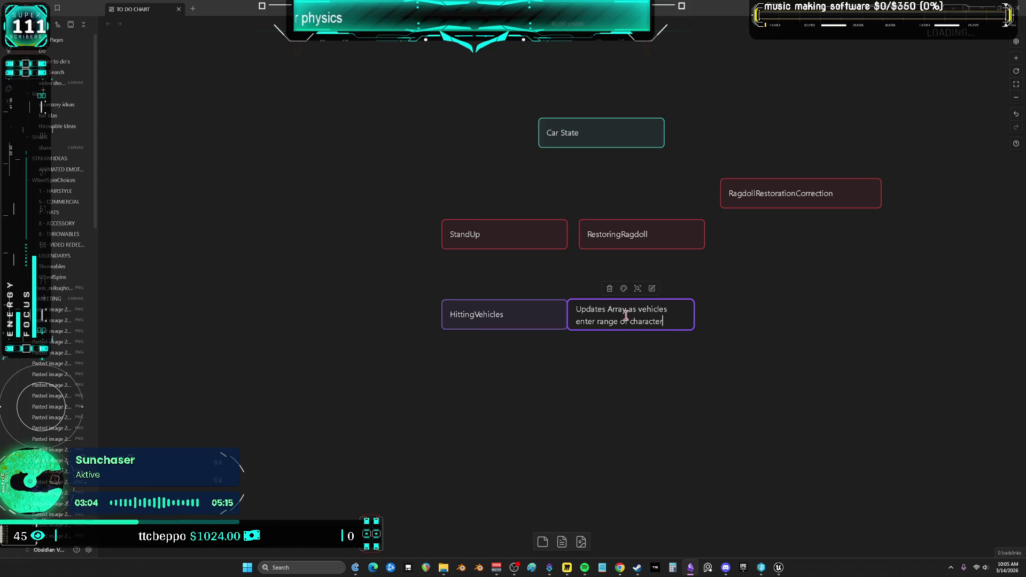
click(779, 354)
Step: Move the StandUp card down to sit just above HittingVehicles
click(668, 310)
click(732, 326)
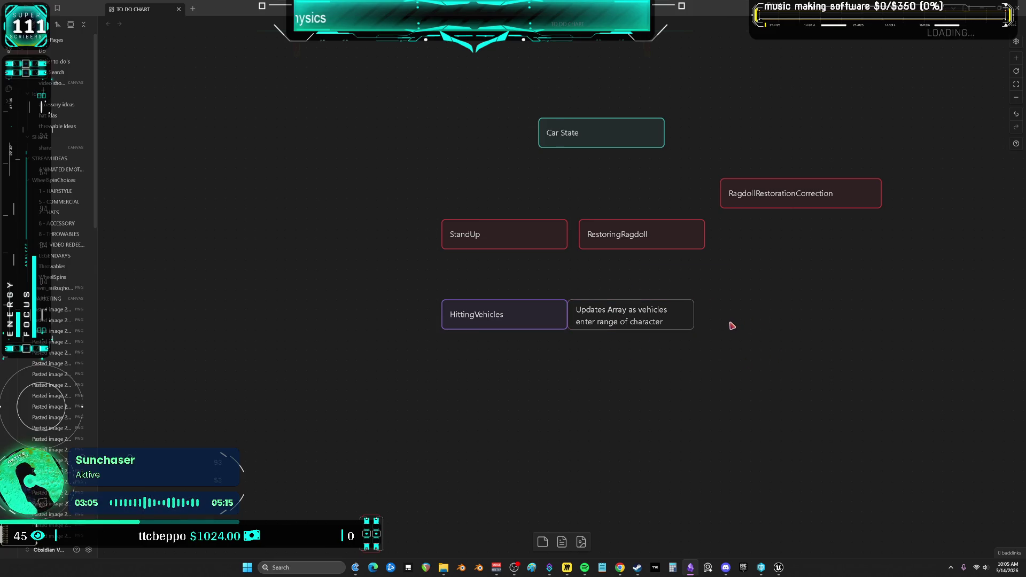
drag(505, 234, 506, 273)
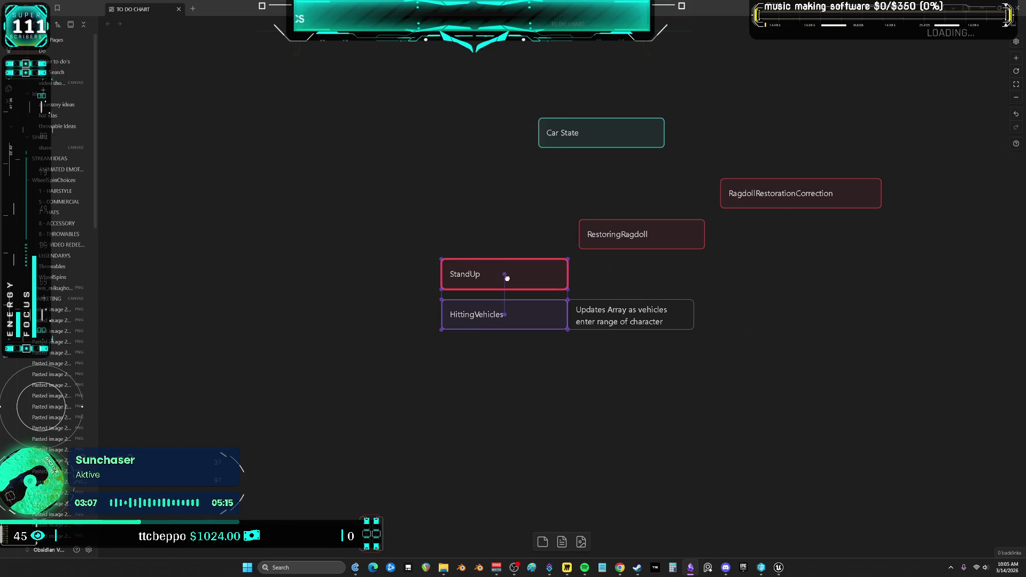
Step: Place RestoringRagdoll above StandUp and add a note beside StandUp: 'Set to false when taking impact'
mouse_move(626, 232)
mouse_down()
mouse_move(479, 239)
mouse_move(479, 250)
mouse_move(481, 230)
mouse_up()
drag(498, 285, 499, 275)
drag(683, 264, 637, 359)
mouse_move(631, 312)
mouse_down()
mouse_move(562, 292)
mouse_move(625, 276)
mouse_move(773, 295)
mouse_up()
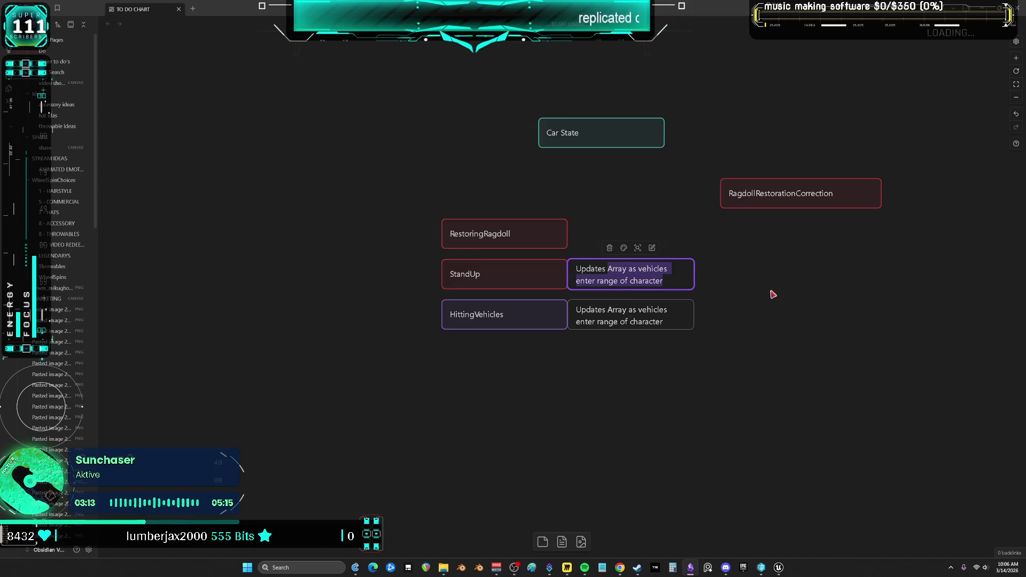
text(when)
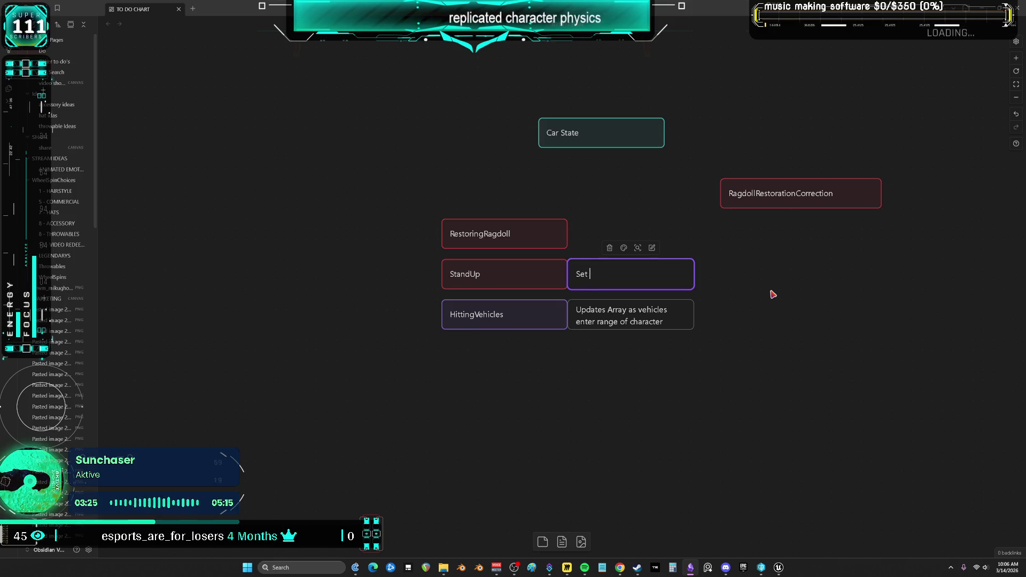
click(779, 567)
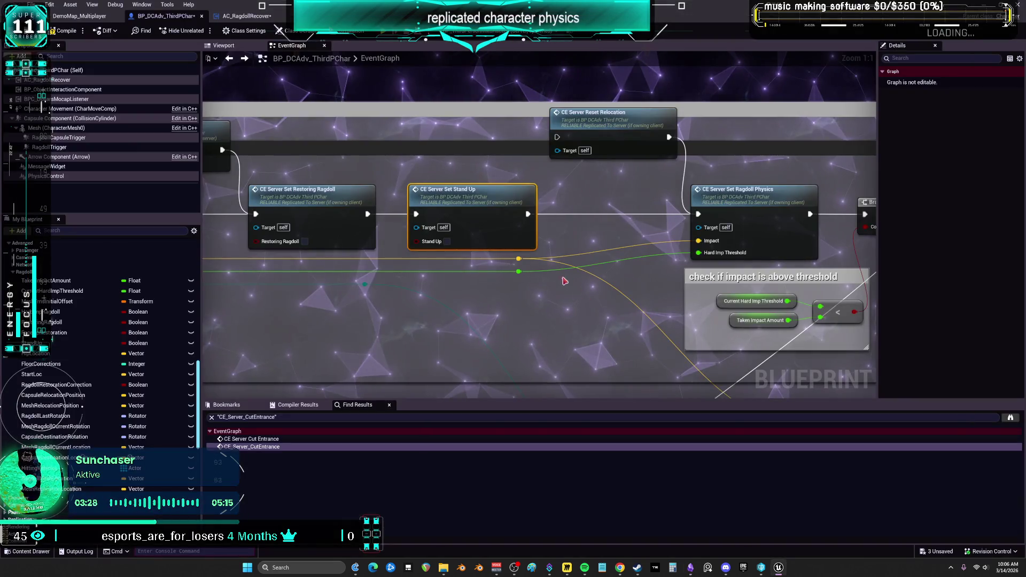
key(alt+Tab)
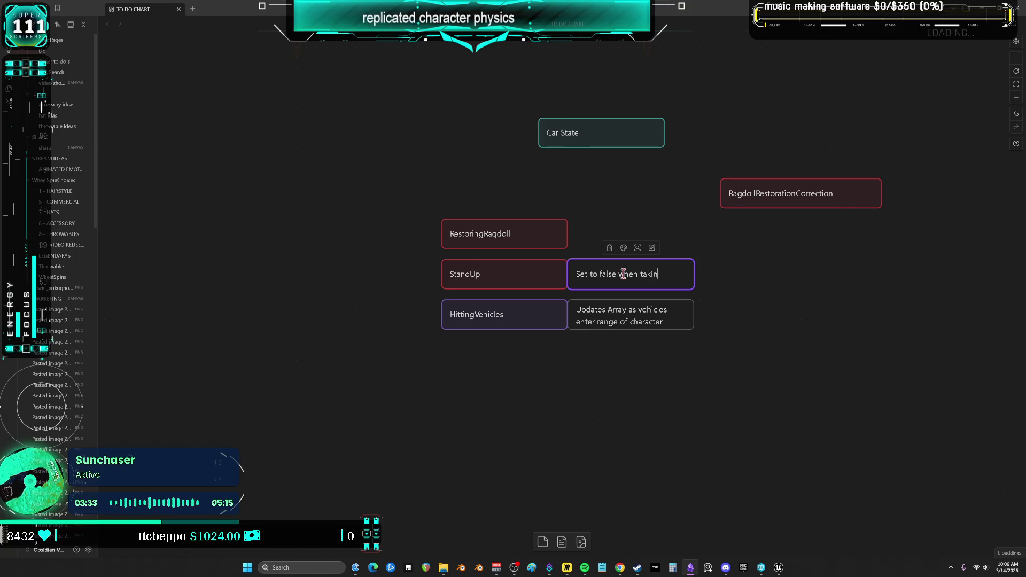
text(g impact)
click(831, 310)
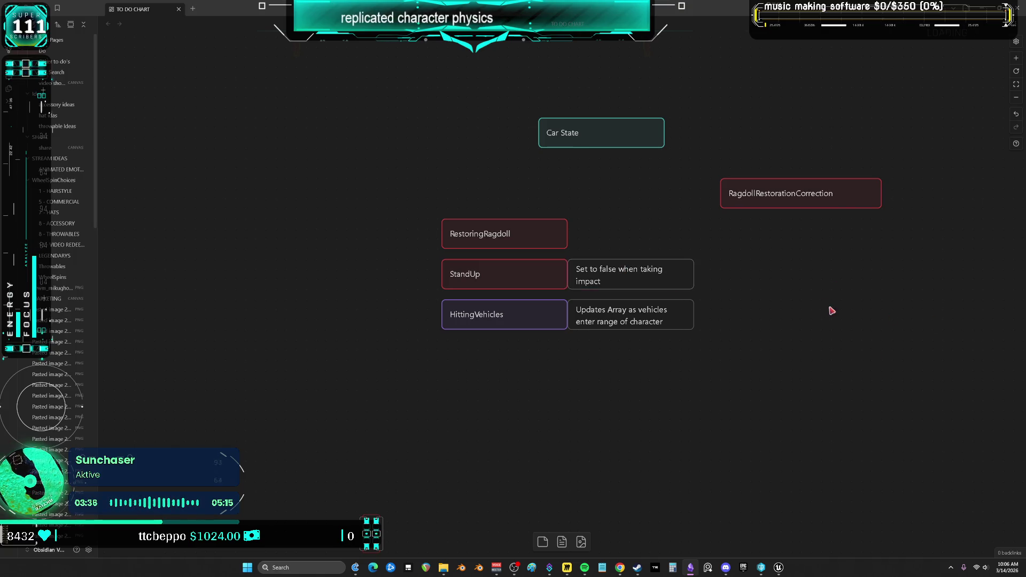
Step: Widen the impact note and the Updates Array note cards
drag(695, 286, 712, 283)
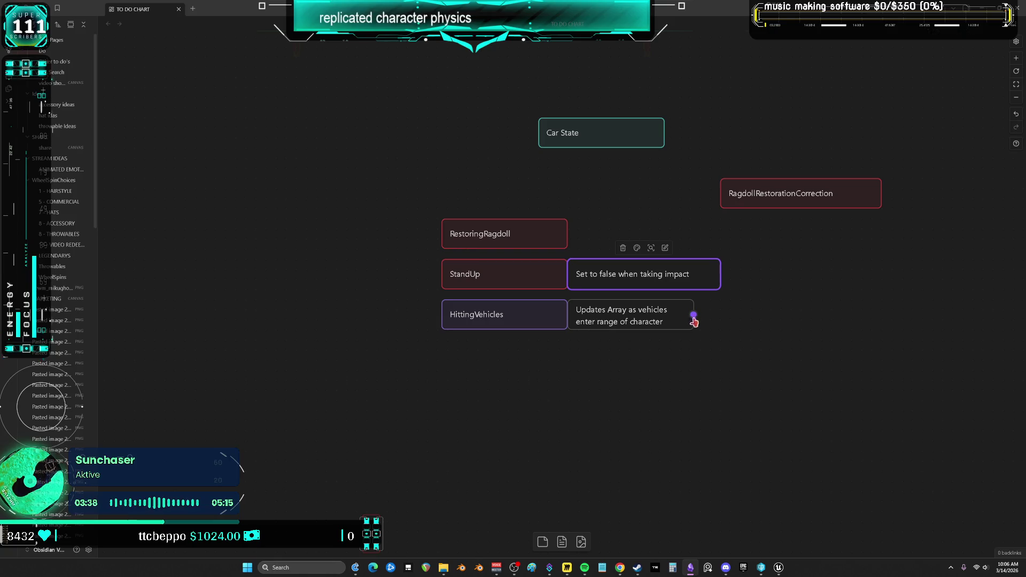
drag(694, 322, 712, 321)
click(728, 358)
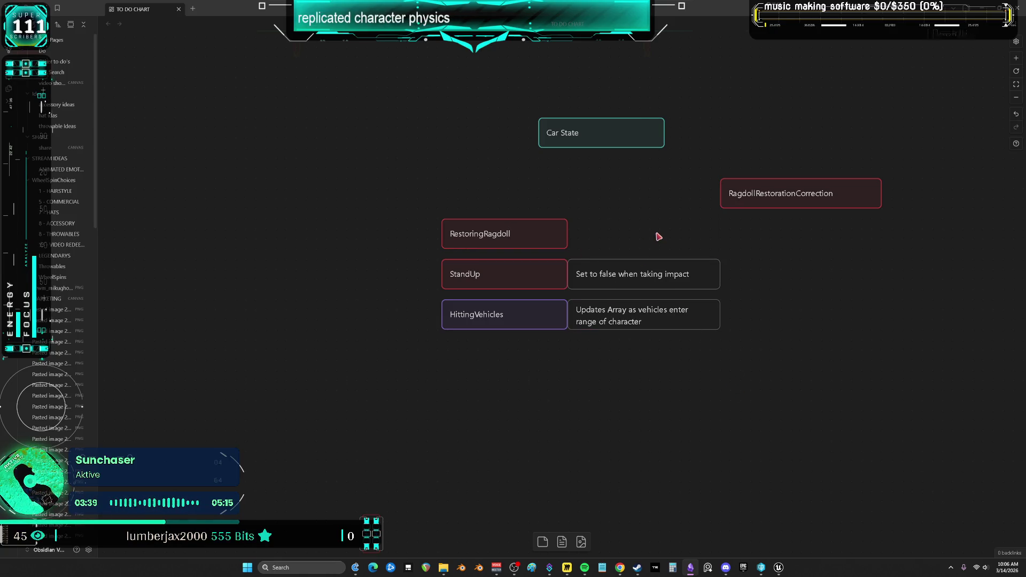
Step: Return to the blueprint EventGraph and bring the ragdoll restoration nodes into view
key(alt+Tab)
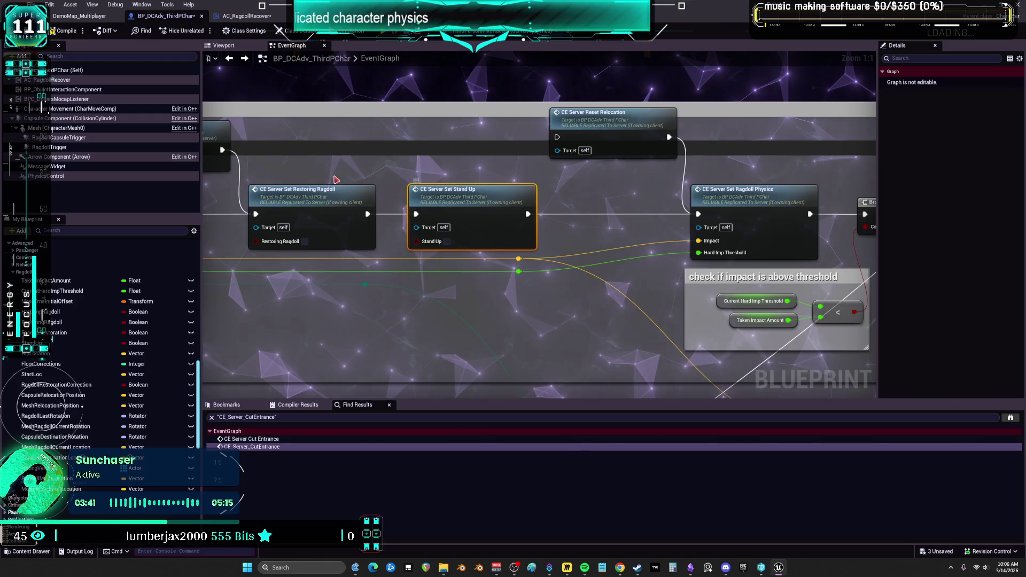
scroll(336, 179, down, 2)
scroll(687, 225, up, 2)
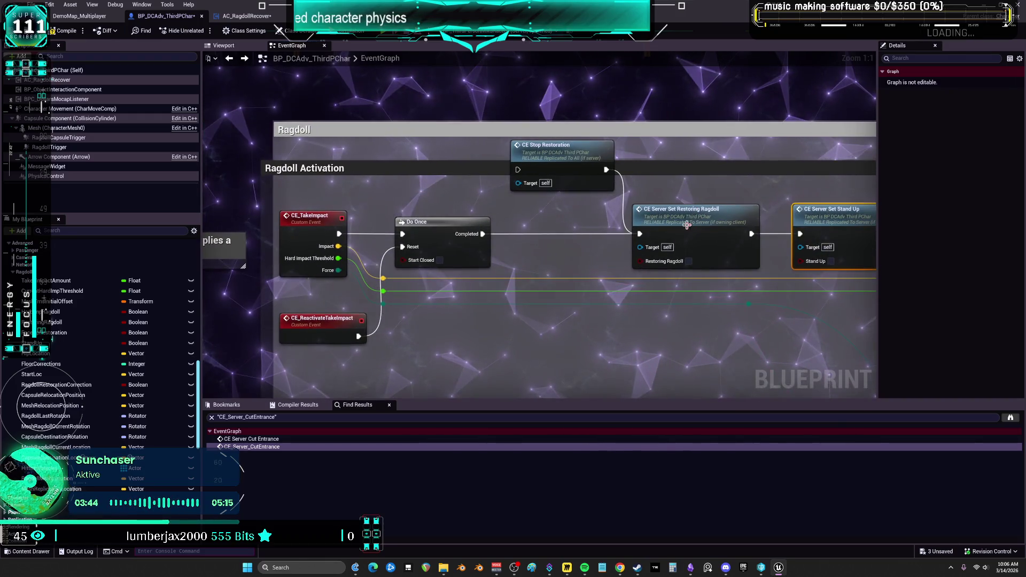
scroll(687, 226, down, 3)
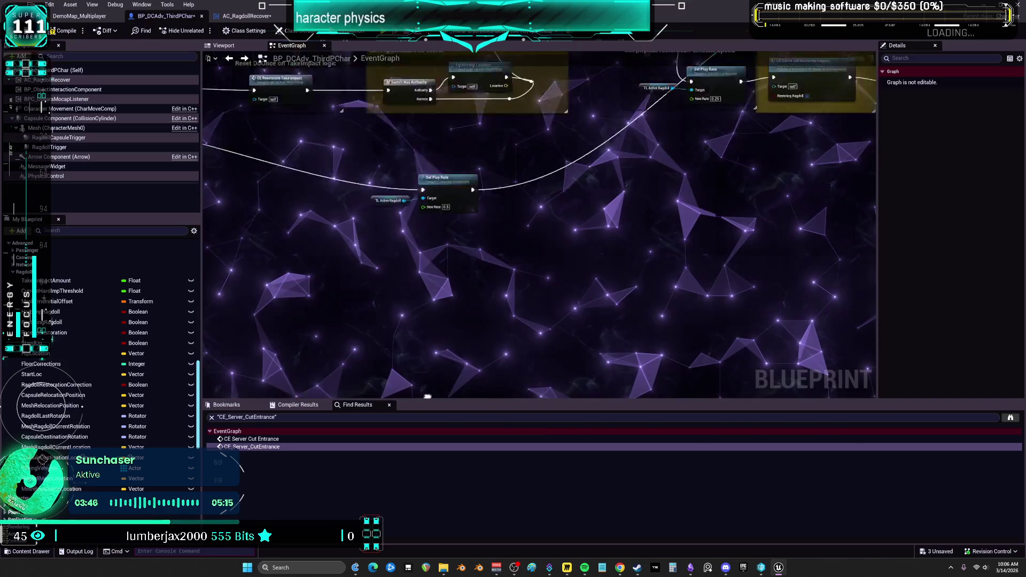
scroll(504, 158, down, 5)
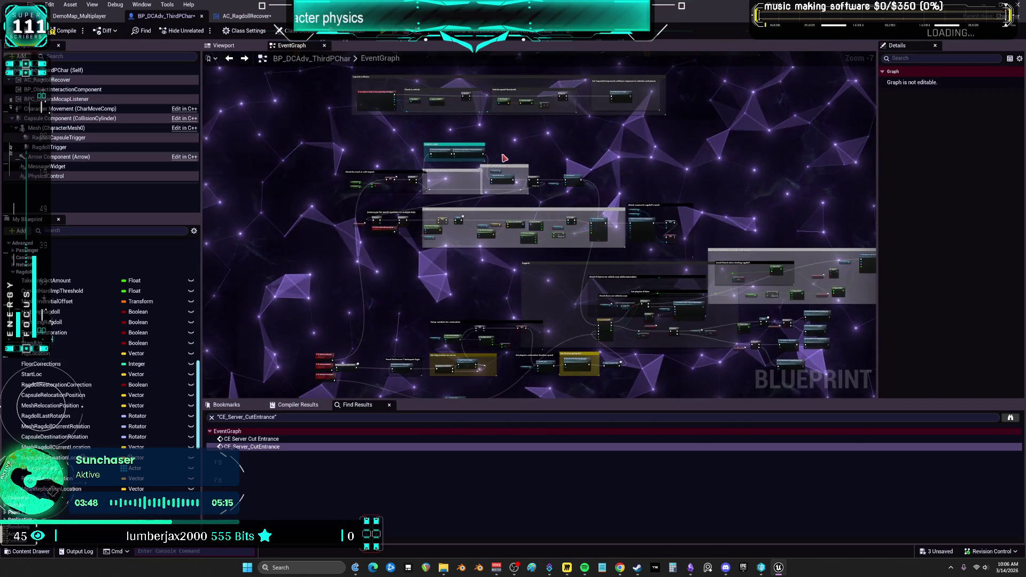
scroll(504, 158, up, 4)
scroll(521, 357, down, 2)
mouse_move(520, 357)
mouse_down()
mouse_move(308, 94)
mouse_move(556, 288)
mouse_up()
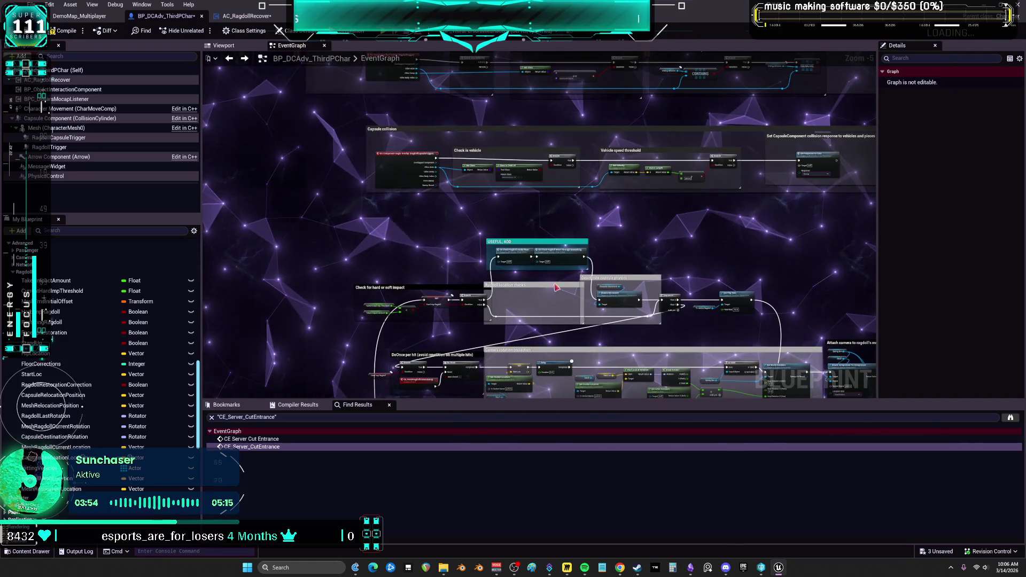
scroll(593, 243, up, 5)
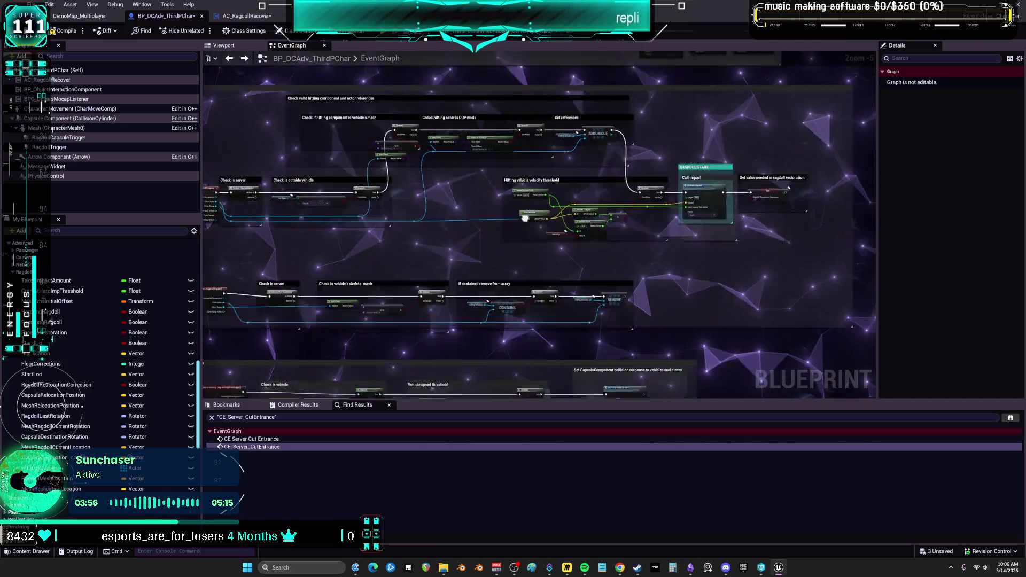
Step: Inspect the RagdollRestorationCorrection SET node, then jump to the CE_TakeImpact event definition
click(600, 218)
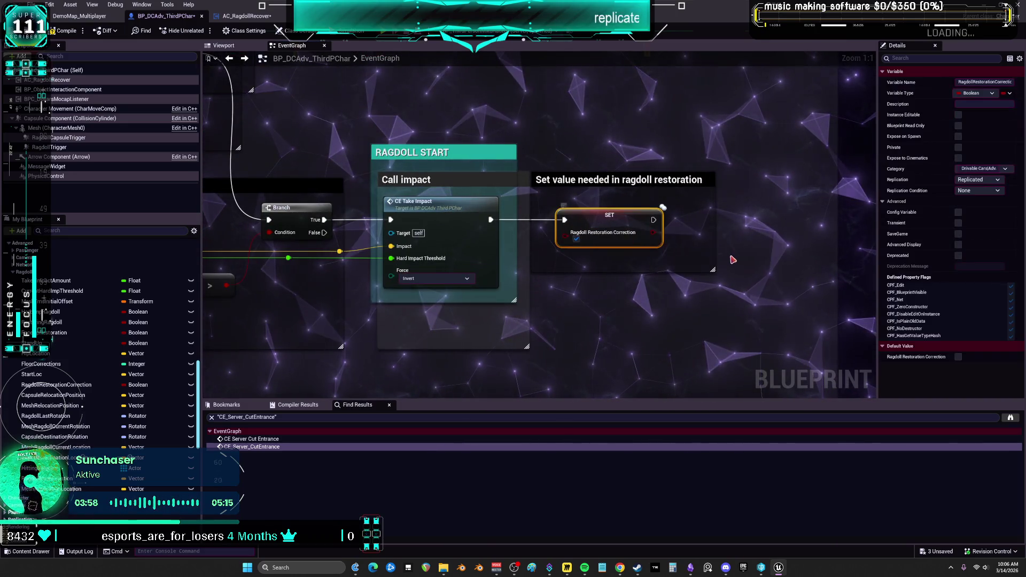
click(422, 199)
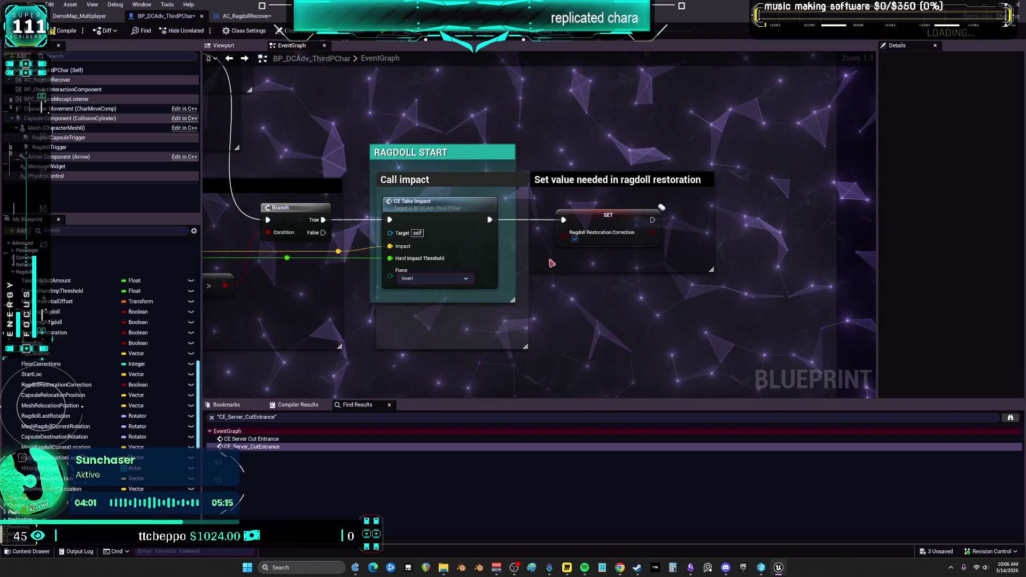
double_click(435, 213)
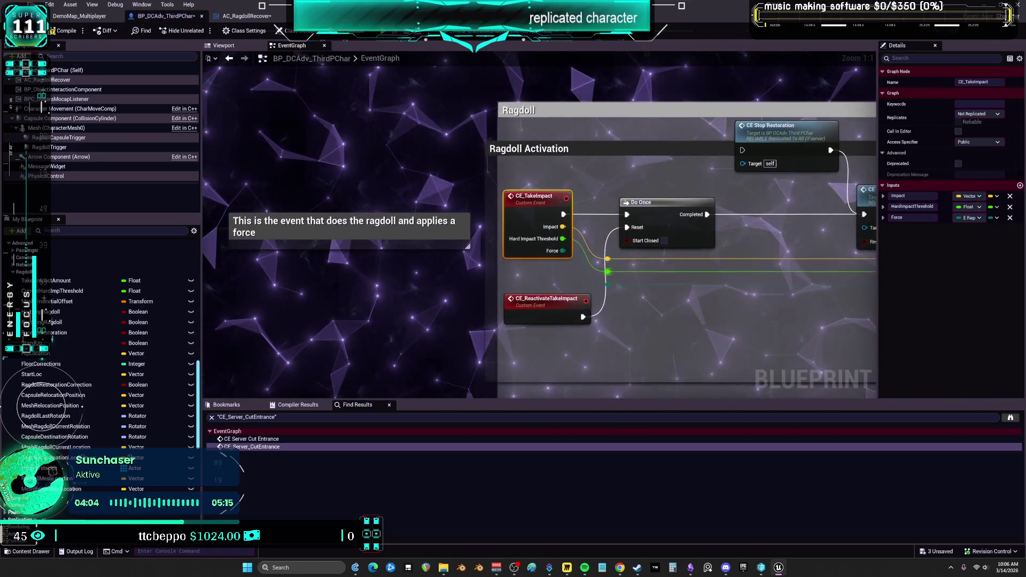
drag(983, 249, 664, 241)
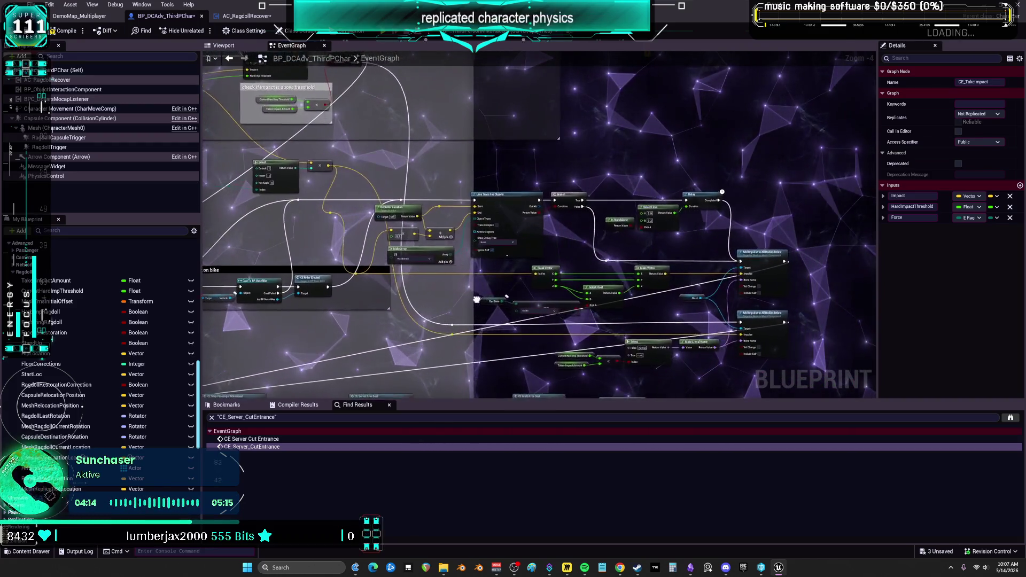
Step: Pan and zoom the EventGraph over the Start Ragdoll effect nodes
mouse_move(453, 294)
mouse_down()
mouse_move(436, 290)
mouse_move(749, 119)
mouse_up()
scroll(396, 240, up, 5)
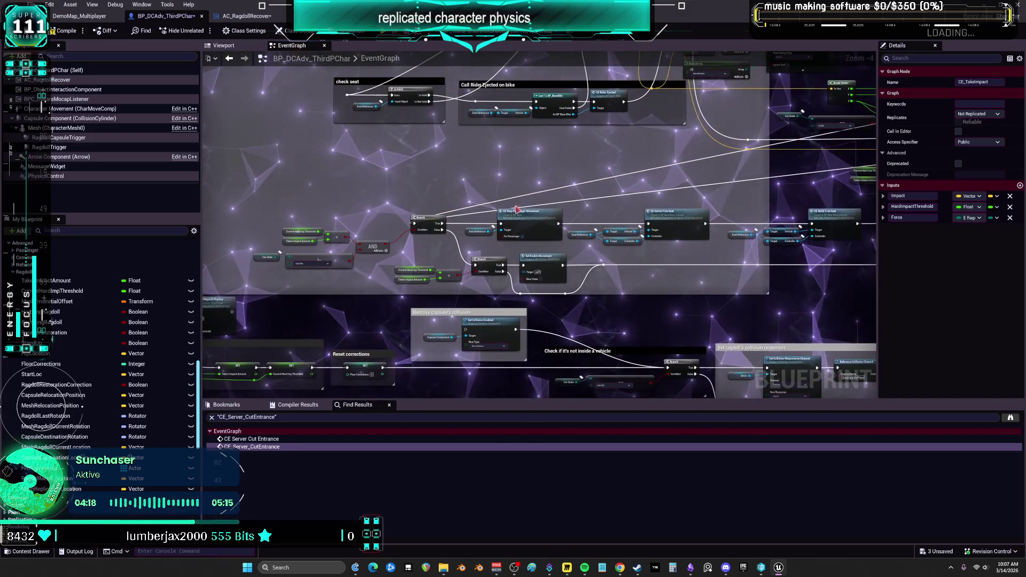
mouse_move(709, 242)
mouse_down()
mouse_move(634, 241)
mouse_move(535, 262)
mouse_move(418, 248)
mouse_up()
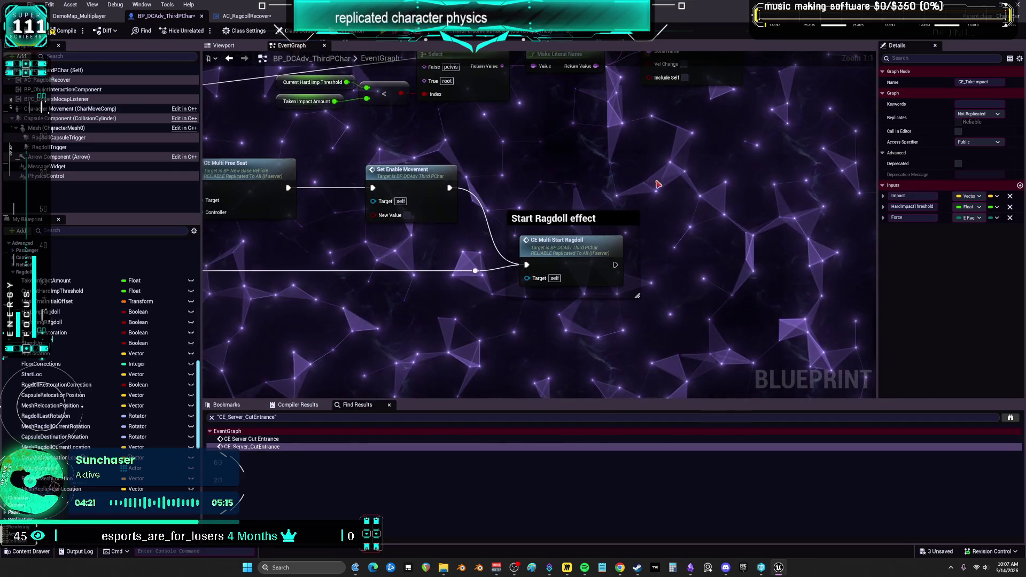
scroll(573, 186, down, 3)
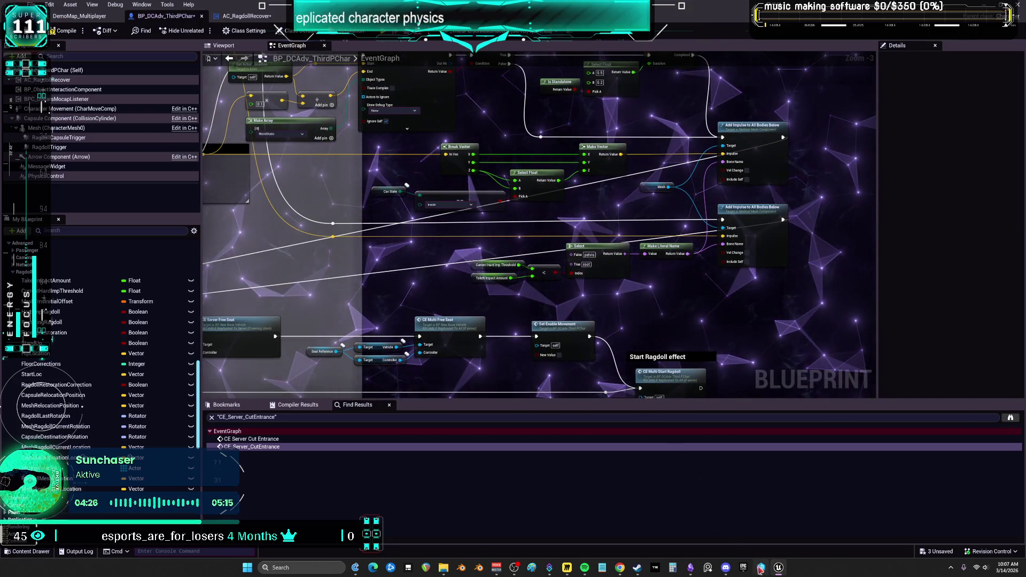
Step: In Obsidian, move RestoringRagdoll below HittingVehicles and copy the description card beside it
click(690, 568)
mouse_move(543, 232)
mouse_down()
mouse_move(543, 383)
mouse_move(543, 363)
mouse_up()
drag(671, 302, 631, 384)
mouse_move(619, 318)
mouse_down()
mouse_move(532, 298)
mouse_move(628, 351)
mouse_move(619, 368)
mouse_up()
Step: Rewrite the copied card: RestoringRagdoll is true while setting ragdoll settings, then false before ragdoll starts
double_click(619, 369)
text(set to true while set)
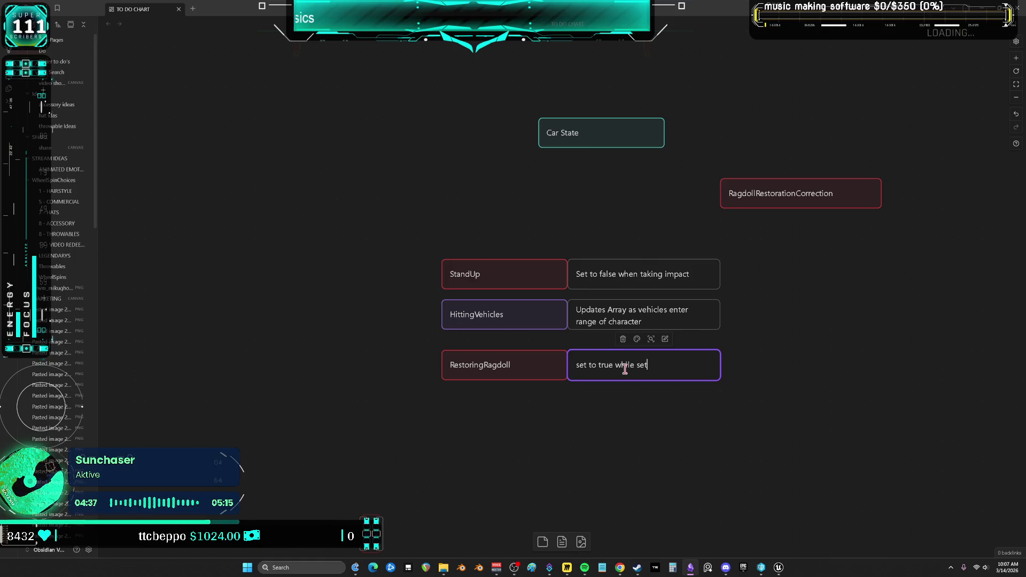
text(ting up ragdoll settings and then)
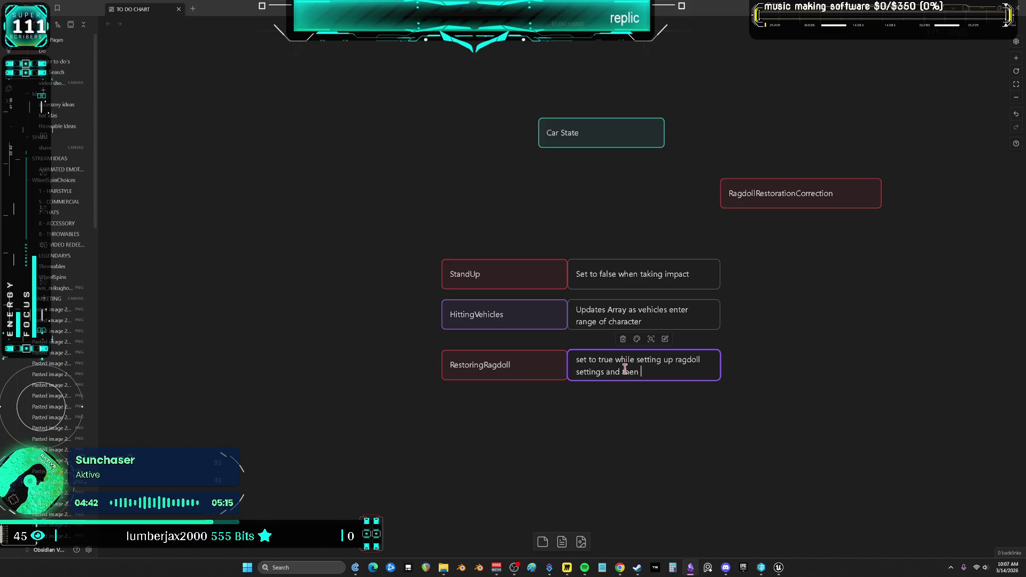
text(se after)
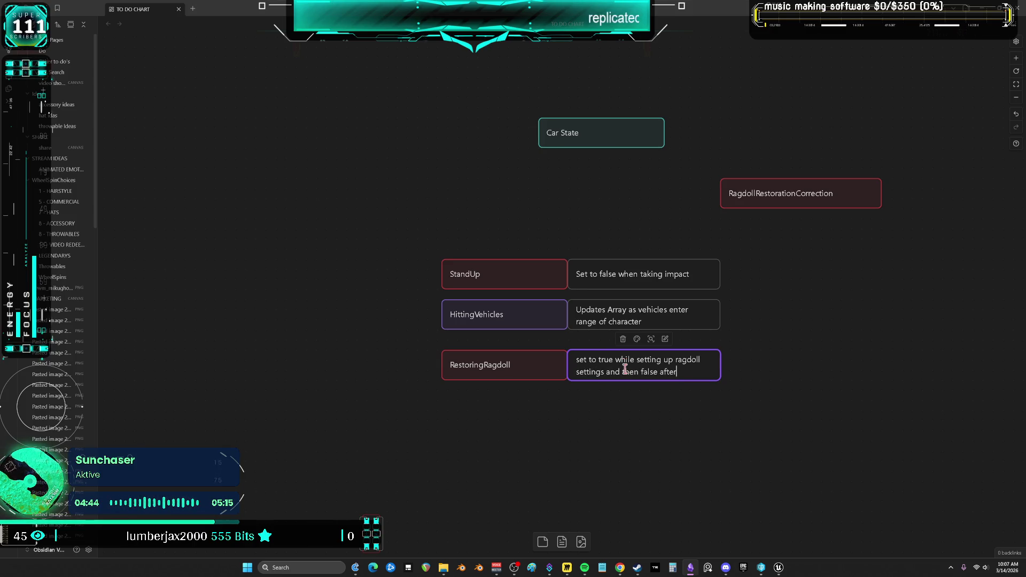
key(BackSpace)
key(BackSpace)
key(BackSpace)
text(before t)
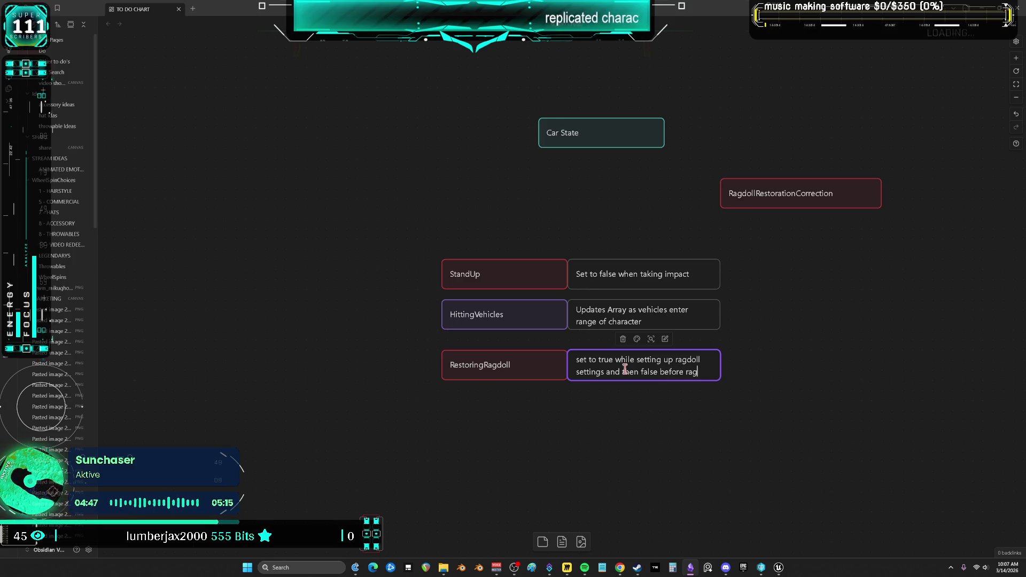
click(942, 458)
Step: Go to the CE_Multi_StartRagdoll definition from the Start Ragdoll call and survey the camera-correction nodes
key(alt+Tab)
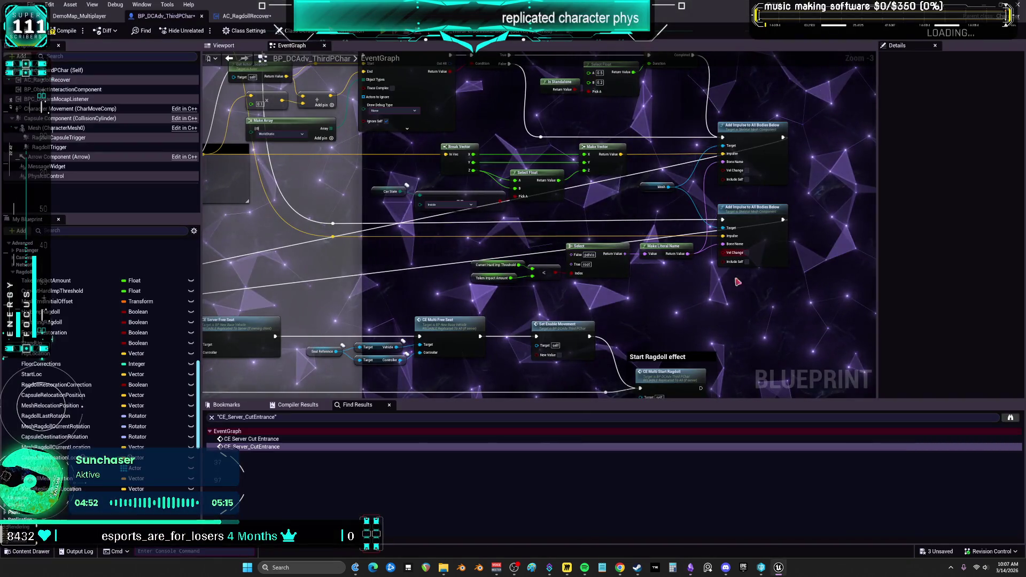
right_click(672, 258)
click(674, 268)
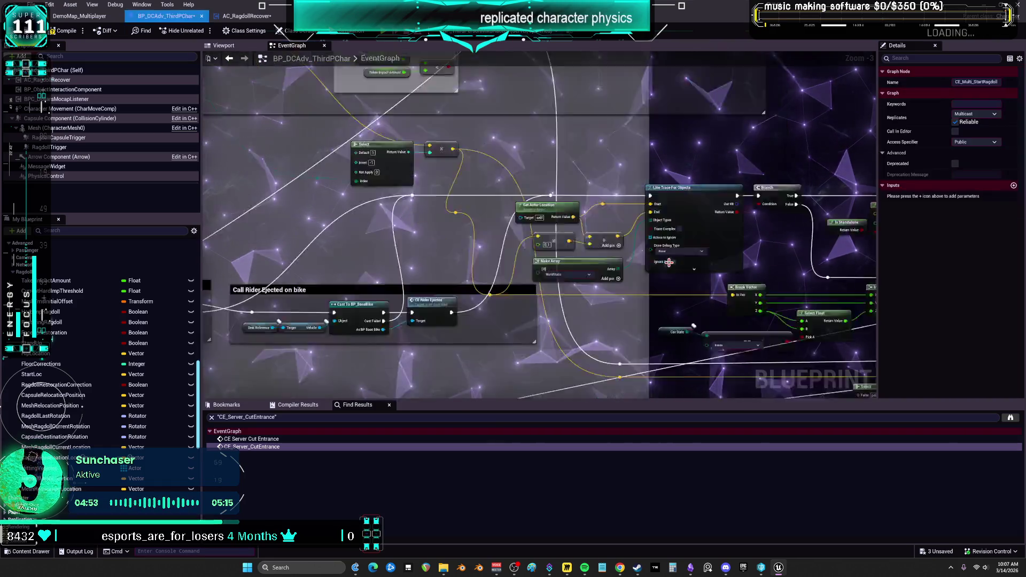
scroll(672, 266, up, 1)
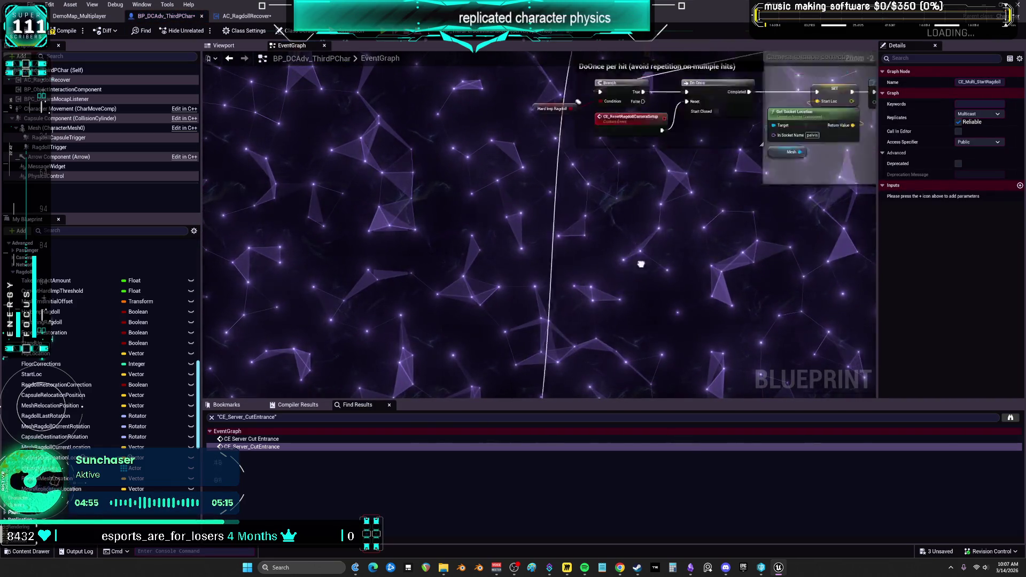
drag(781, 260, 433, 247)
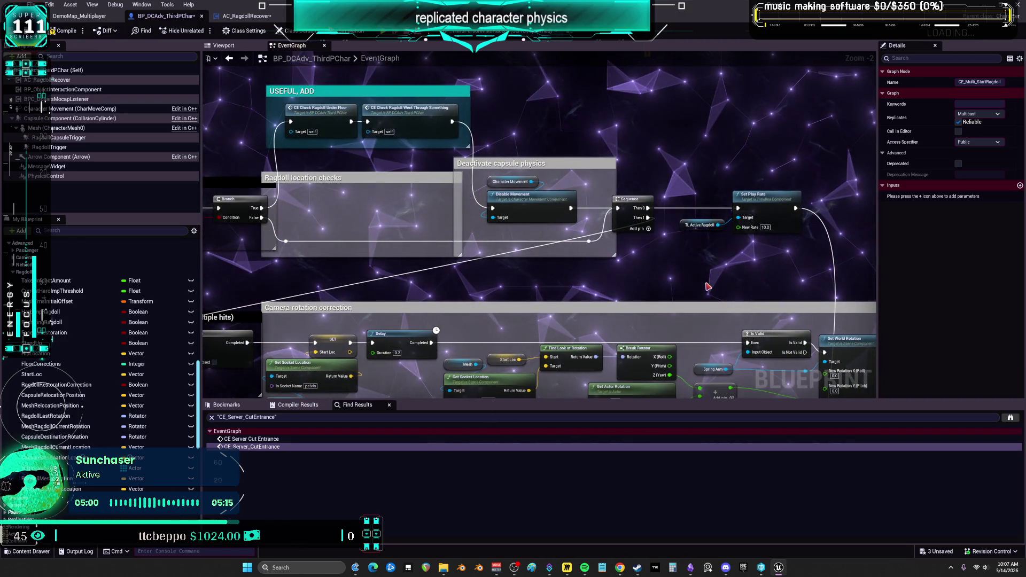
scroll(704, 284, down, 3)
drag(715, 293, 674, 219)
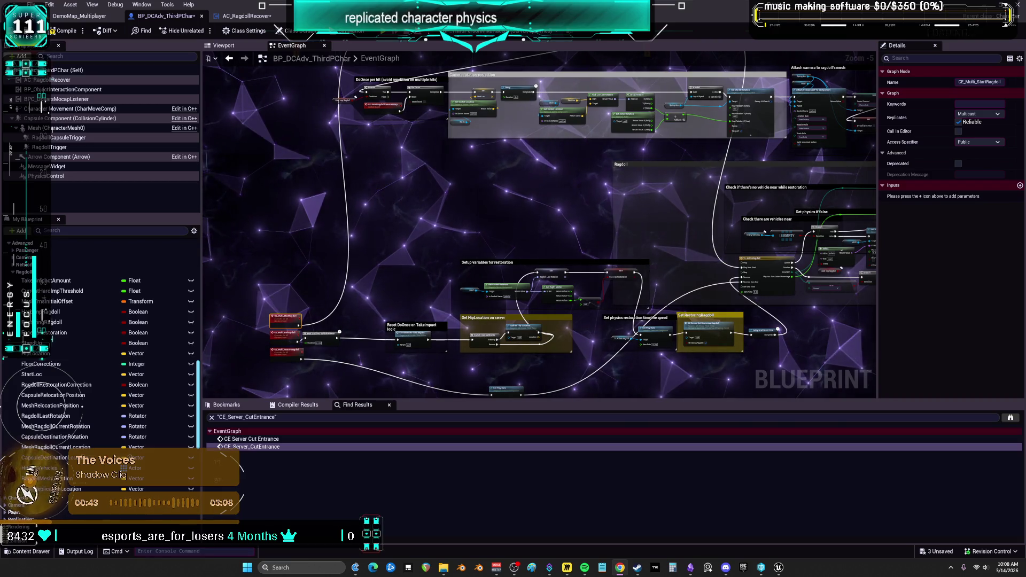
scroll(597, 274, down, 3)
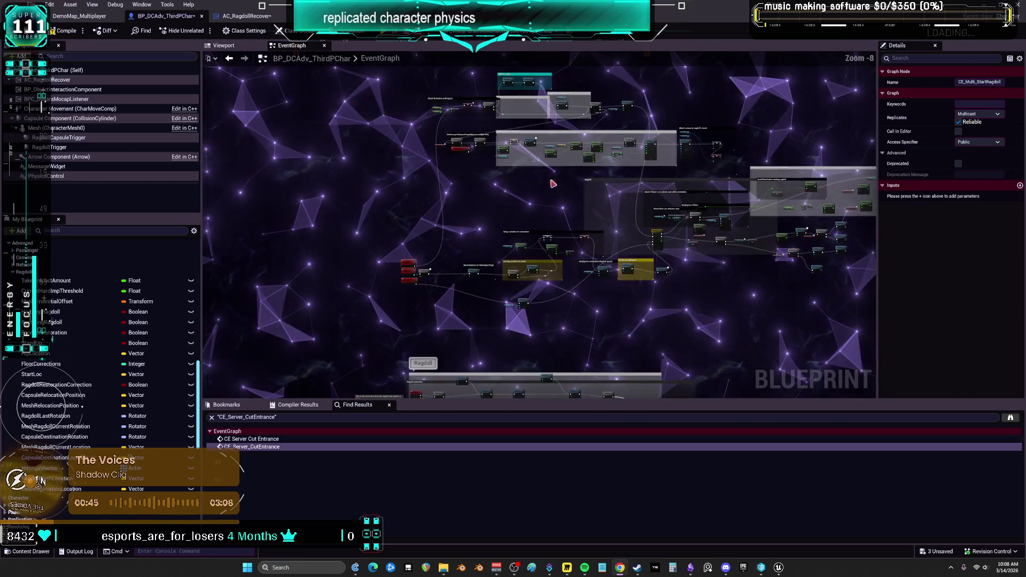
scroll(386, 185, up, 6)
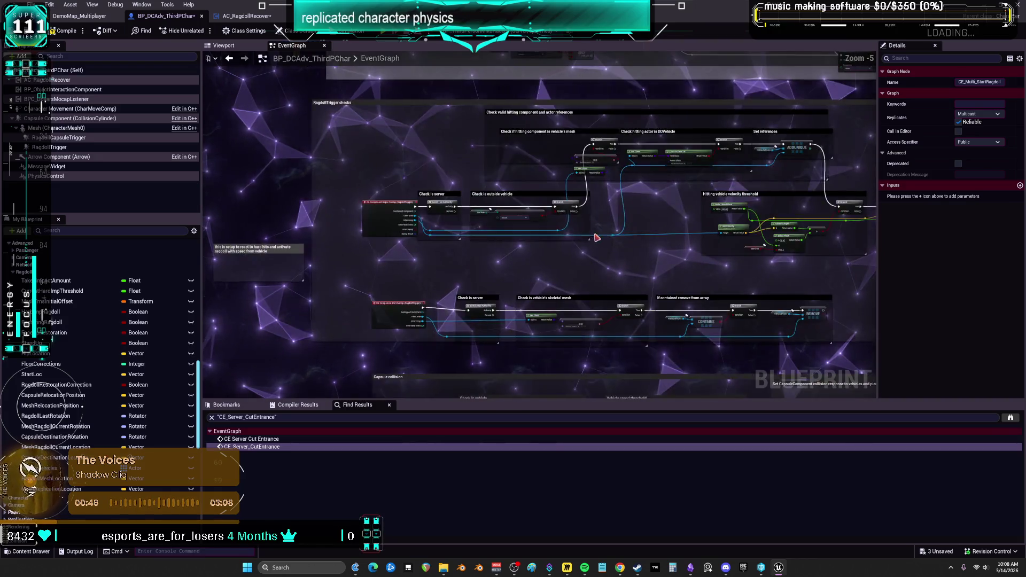
drag(764, 214, 582, 306)
drag(920, 350, 582, 306)
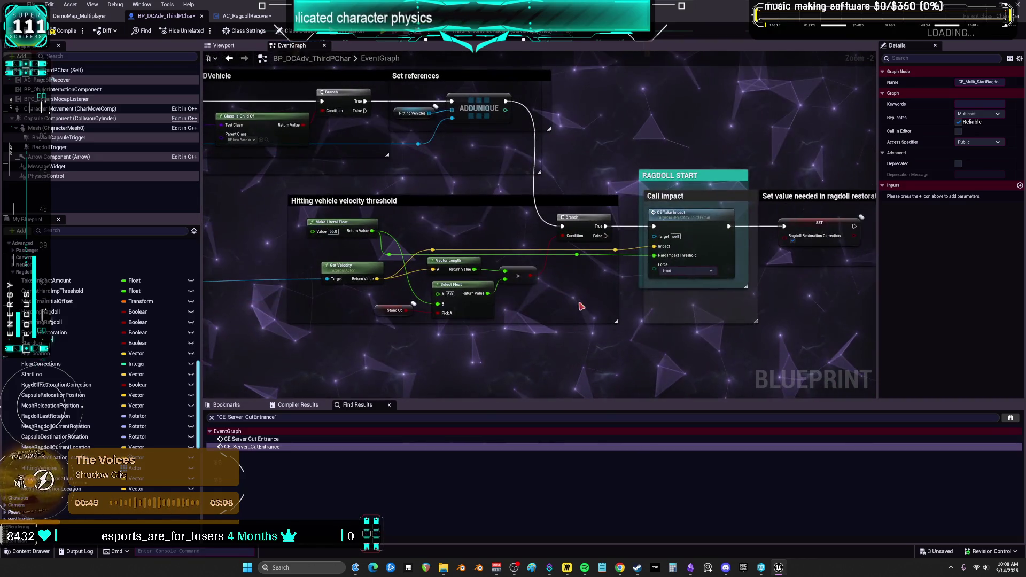
double_click(670, 227)
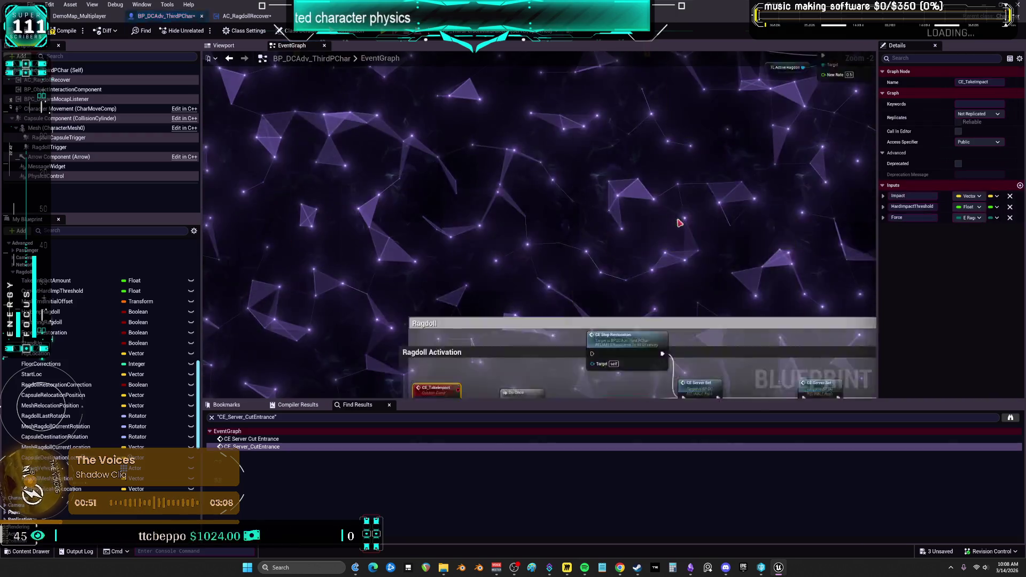
scroll(679, 221, up, 2)
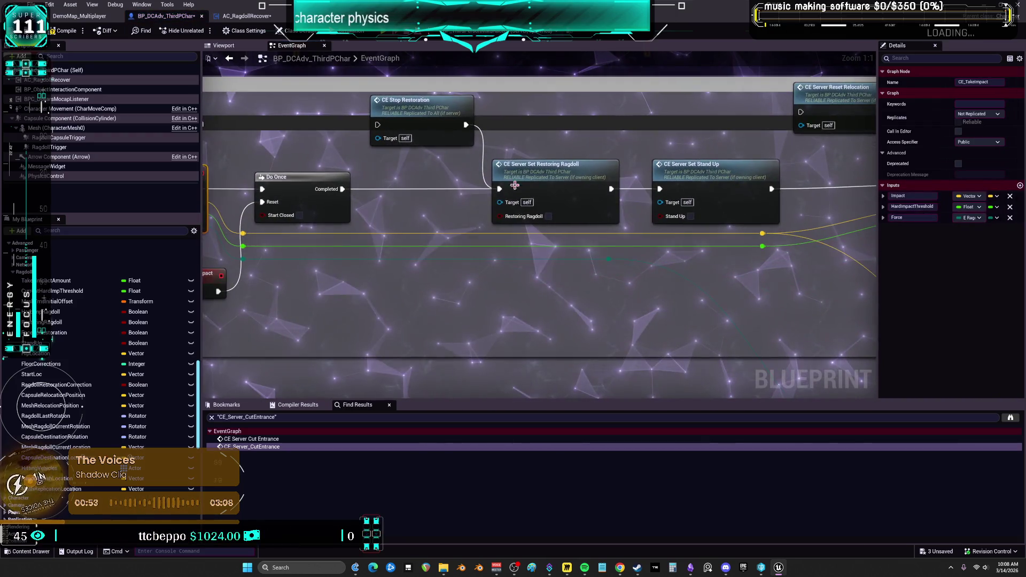
mouse_move(694, 173)
mouse_down()
mouse_move(413, 174)
mouse_move(573, 178)
mouse_move(546, 178)
mouse_up()
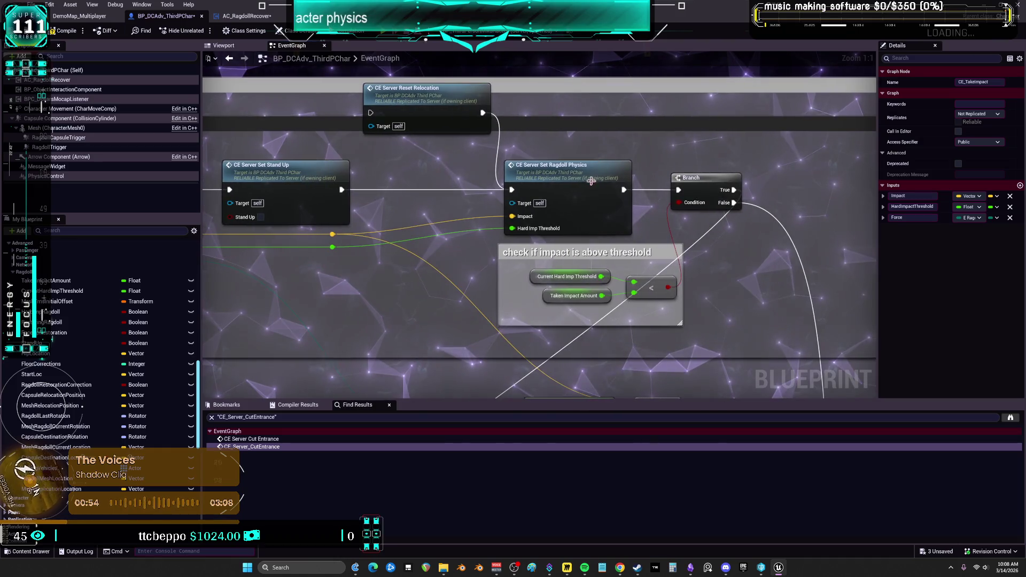
click(580, 177)
double_click(580, 178)
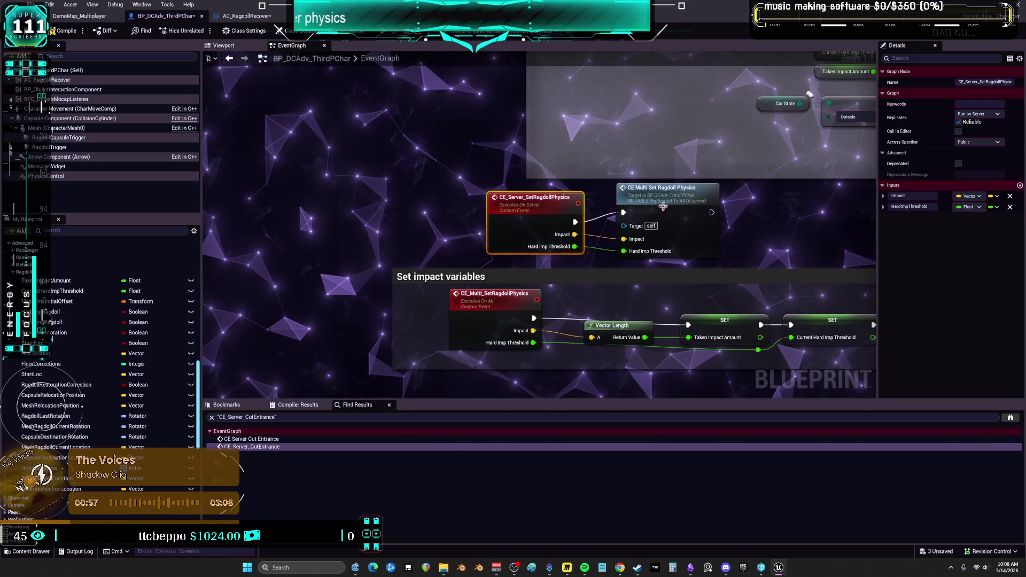
double_click(650, 201)
drag(650, 201, 367, 182)
drag(683, 227, 432, 176)
click(540, 237)
drag(682, 251, 224, 250)
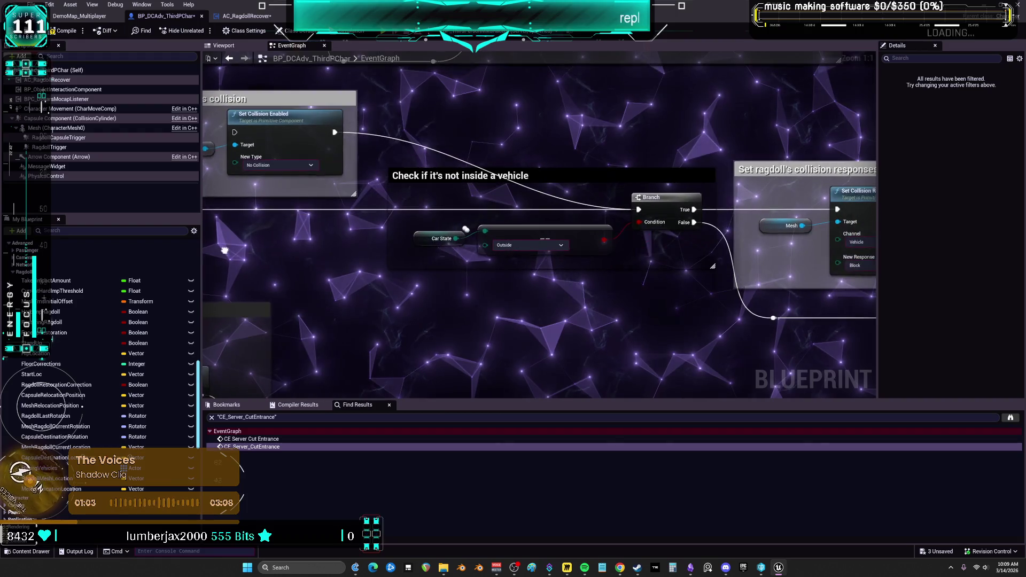
drag(689, 295, 422, 267)
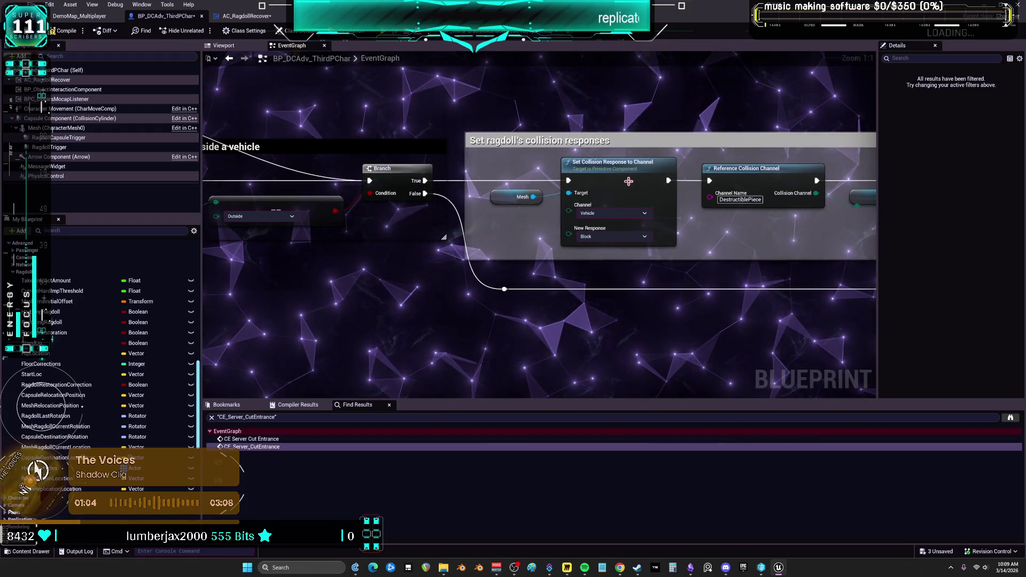
drag(791, 240, 424, 229)
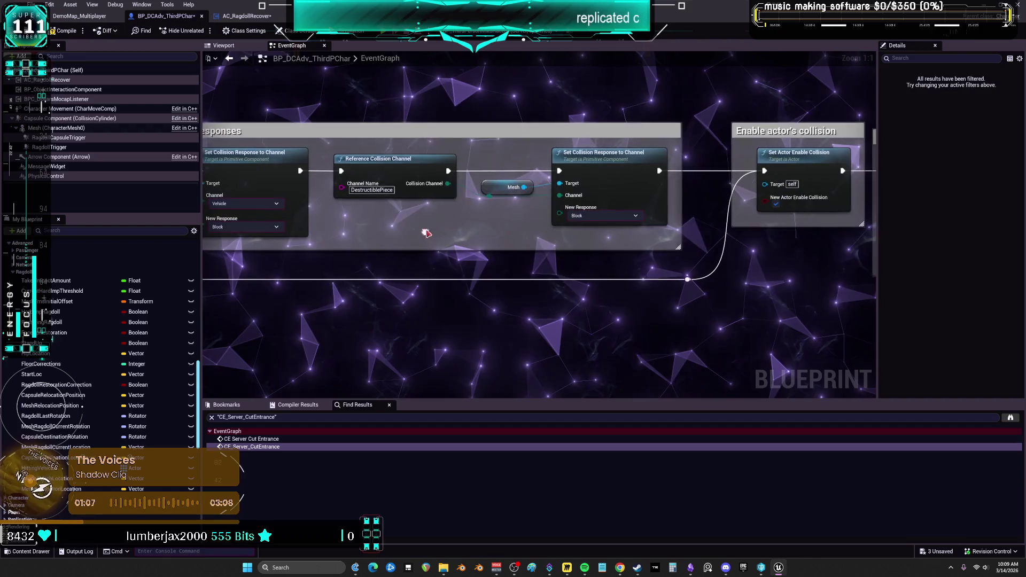
drag(745, 263, 487, 247)
mouse_move(757, 309)
mouse_down()
mouse_move(488, 298)
mouse_move(448, 313)
mouse_up()
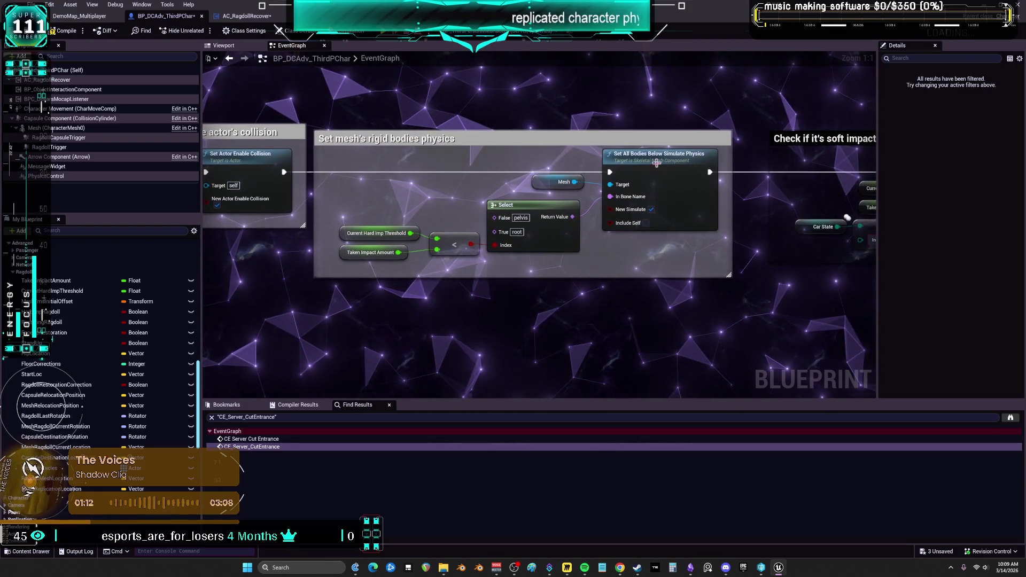
scroll(657, 163, down, 2)
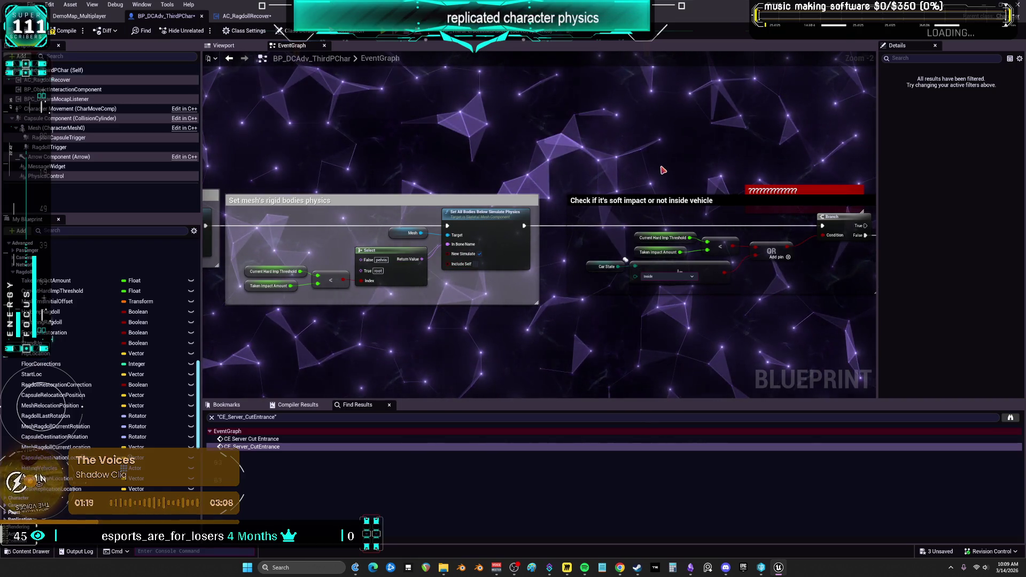
drag(690, 174, 585, 170)
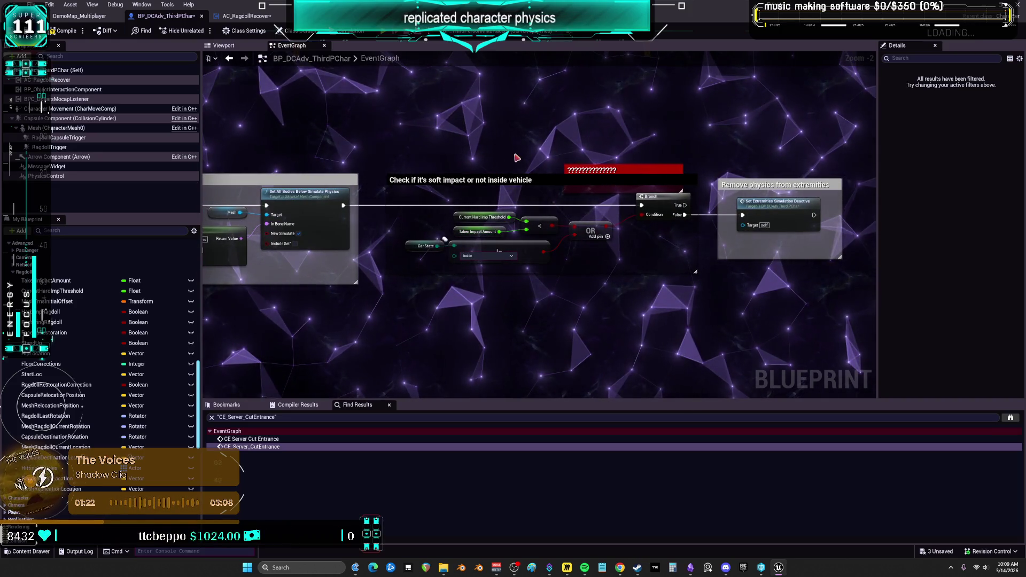
drag(441, 159, 791, 139)
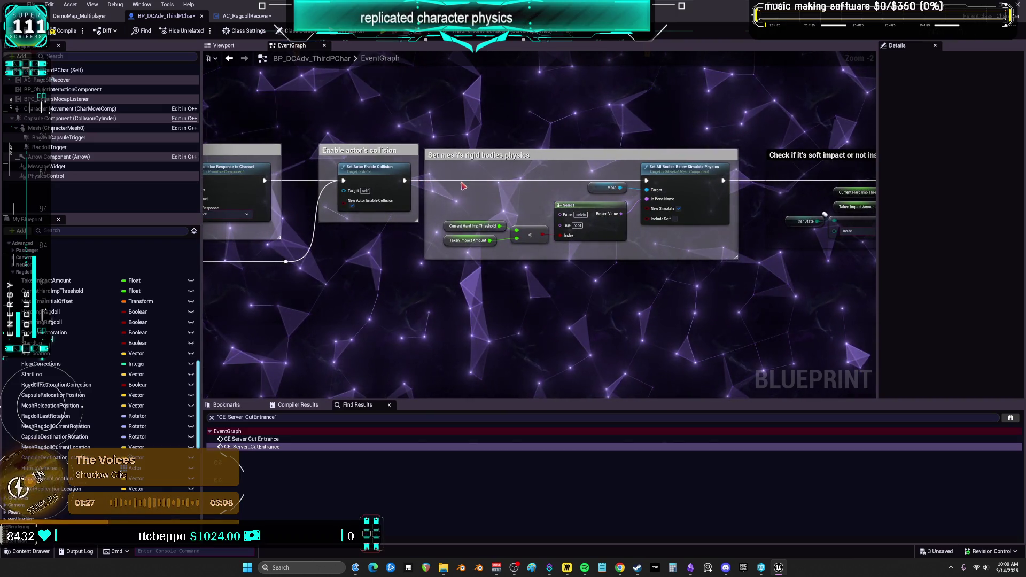
double_click(459, 181)
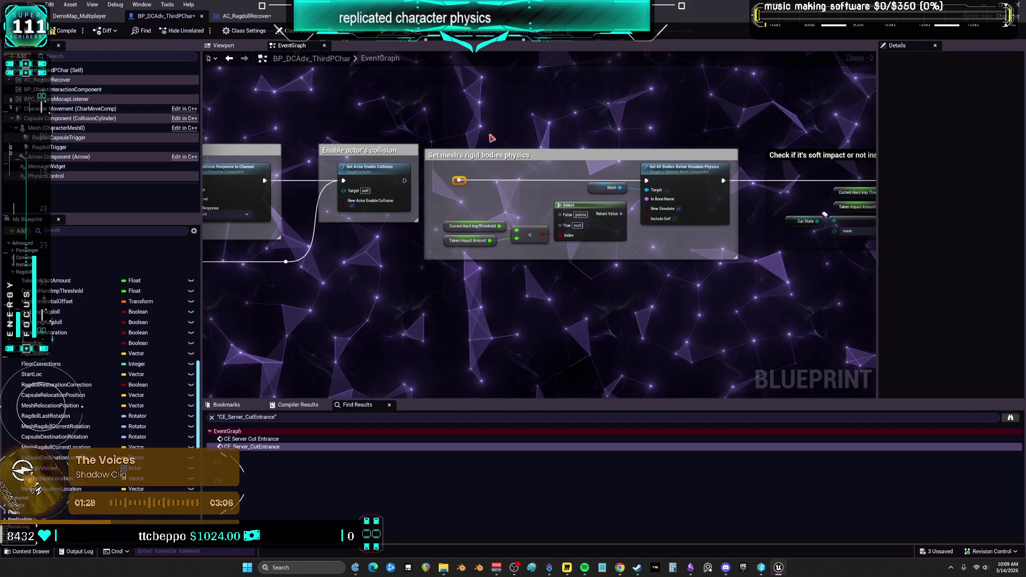
Step: Add a STOPPED HERE comment above the rigid-body physics section with font size 50
drag(458, 123, 467, 149)
click(467, 150)
key(c)
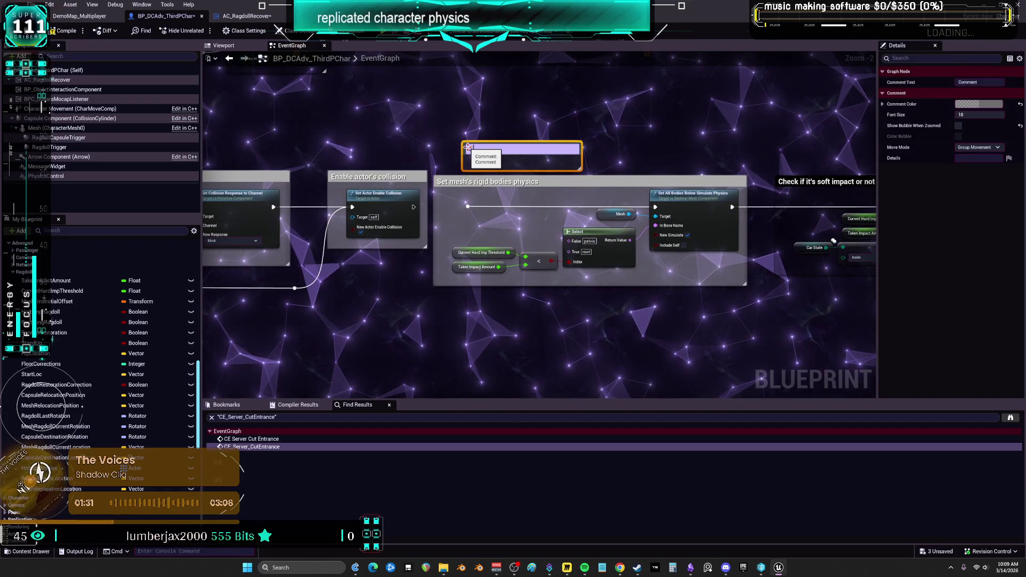
click(655, 139)
click(546, 147)
click(979, 115)
text(50)
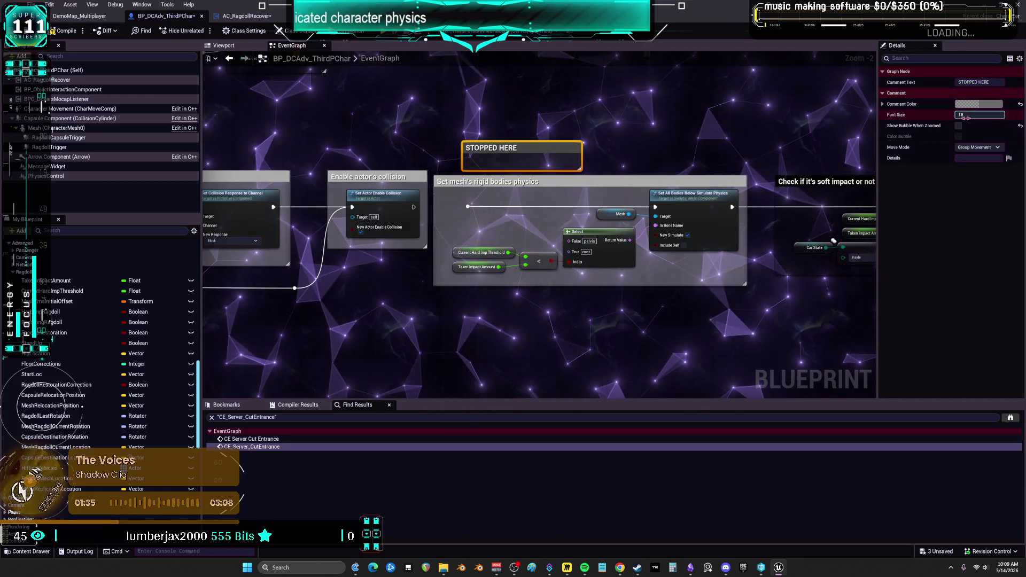
click(608, 163)
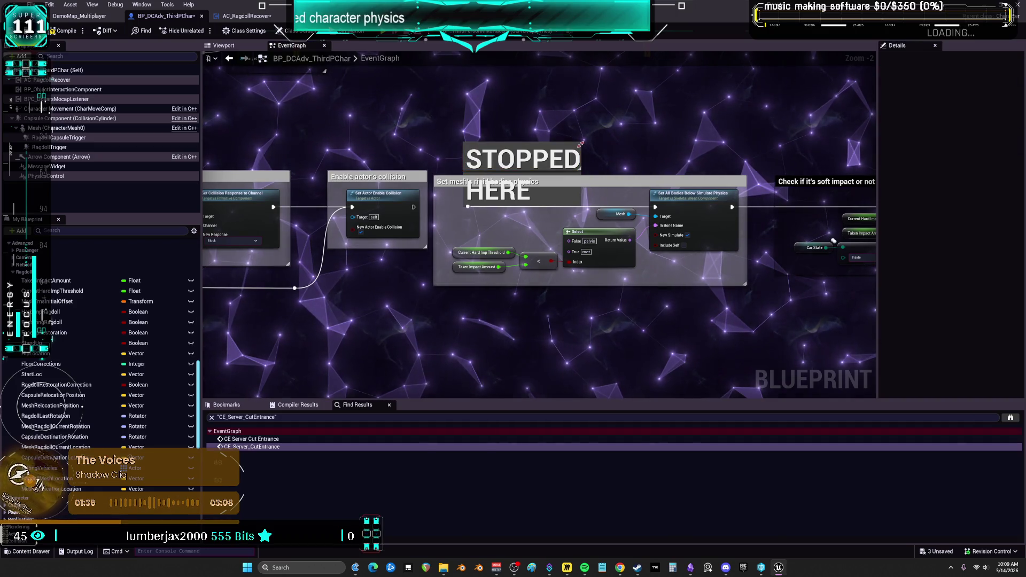
Step: Set the STOPPED HERE comment colour to yellow
click(625, 120)
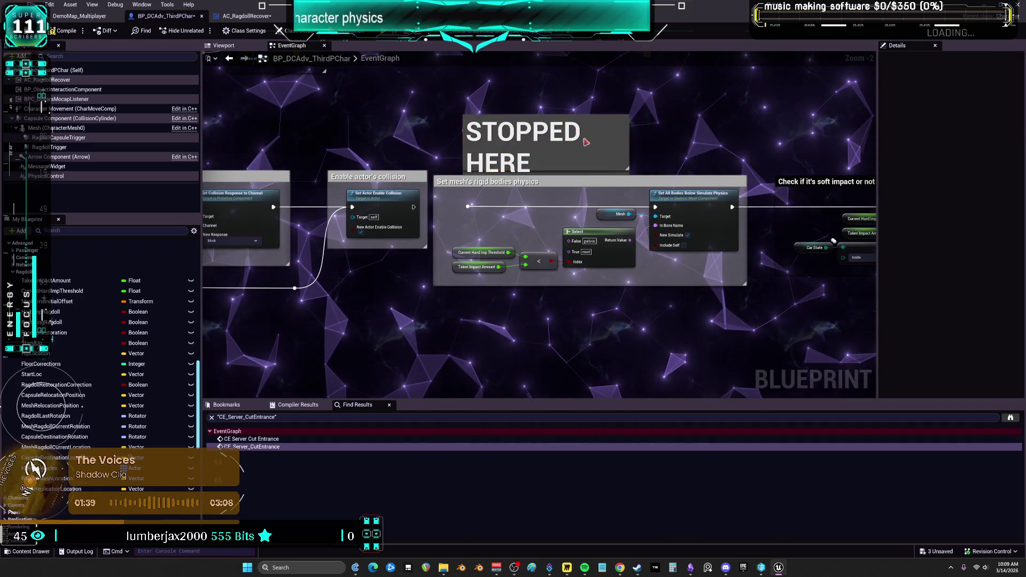
click(989, 104)
click(827, 277)
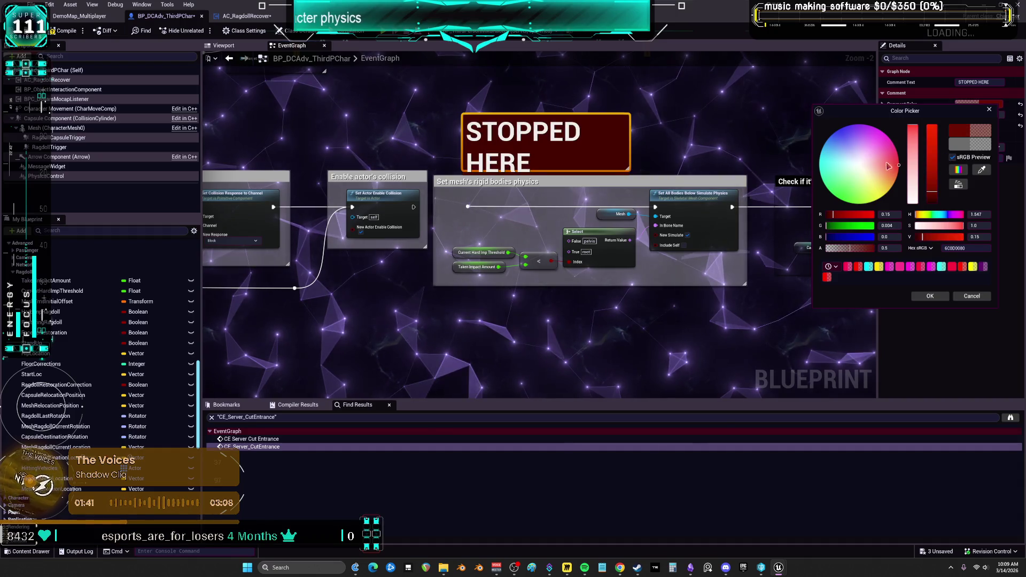
click(973, 266)
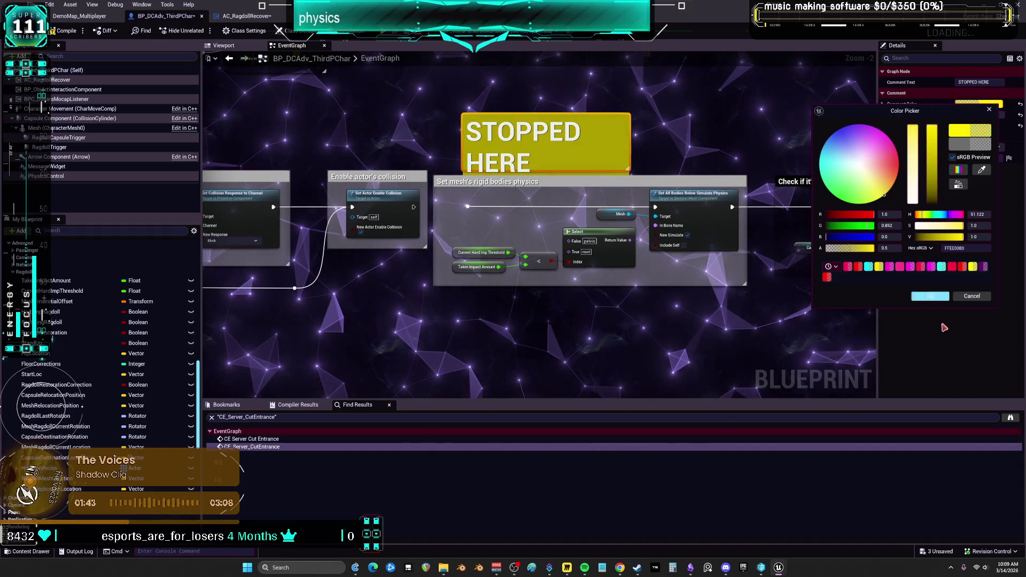
click(930, 296)
Step: Zoom out and pan to the vehicle collision and remove-from-array sections
scroll(489, 342, down, 3)
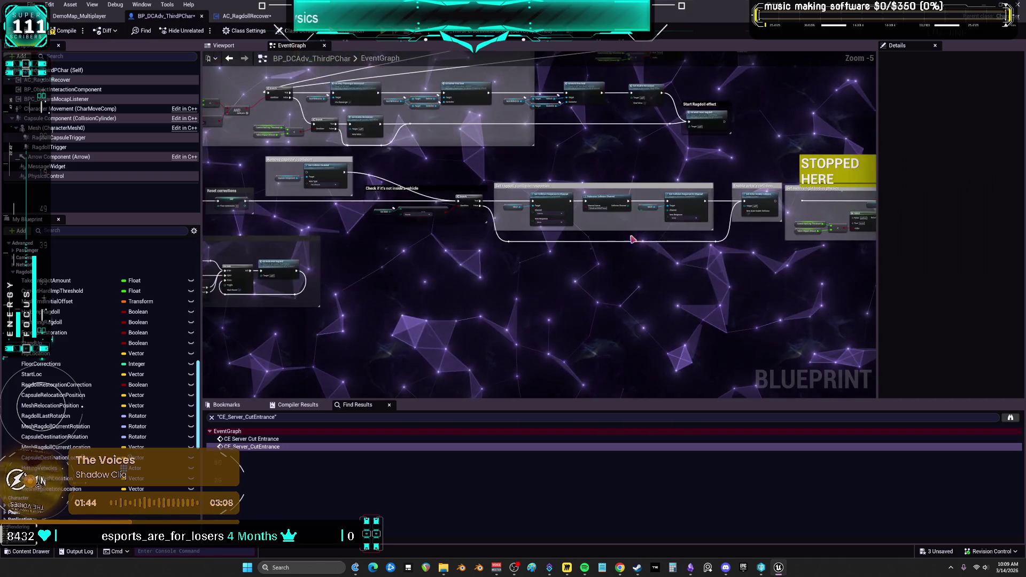
drag(394, 239, 678, 231)
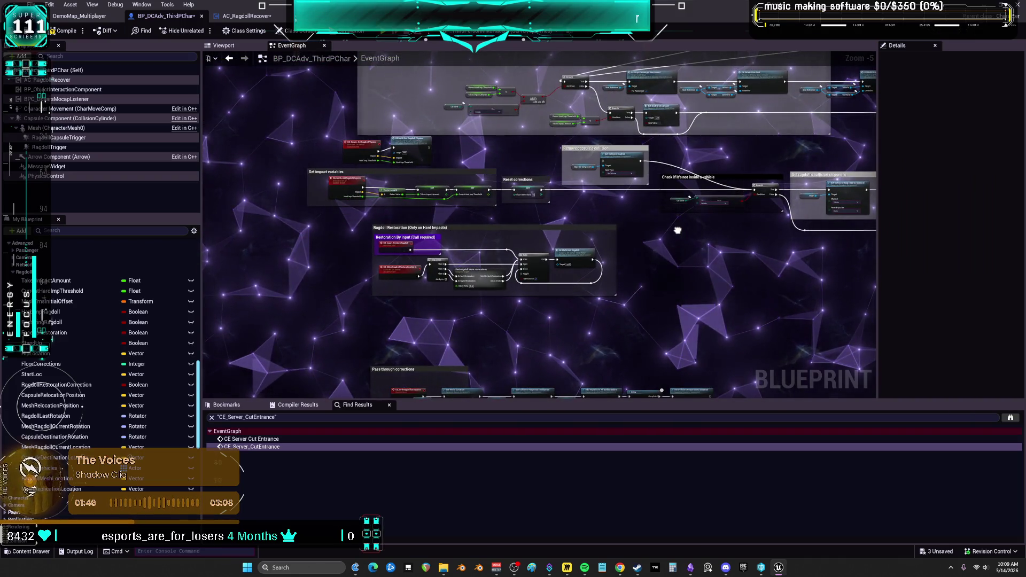
scroll(438, 155, down, 4)
drag(437, 155, 570, 313)
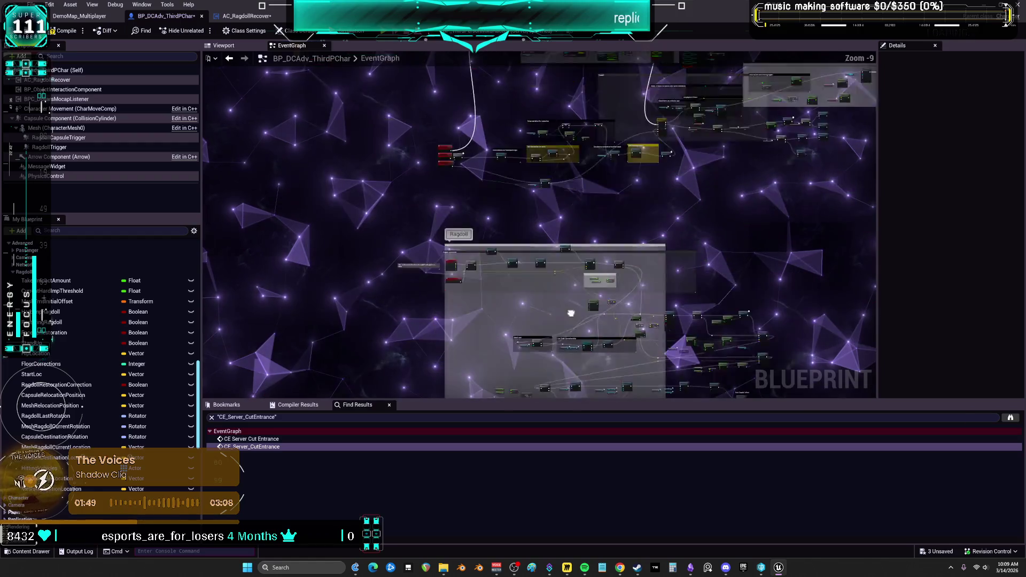
scroll(515, 218, up, 8)
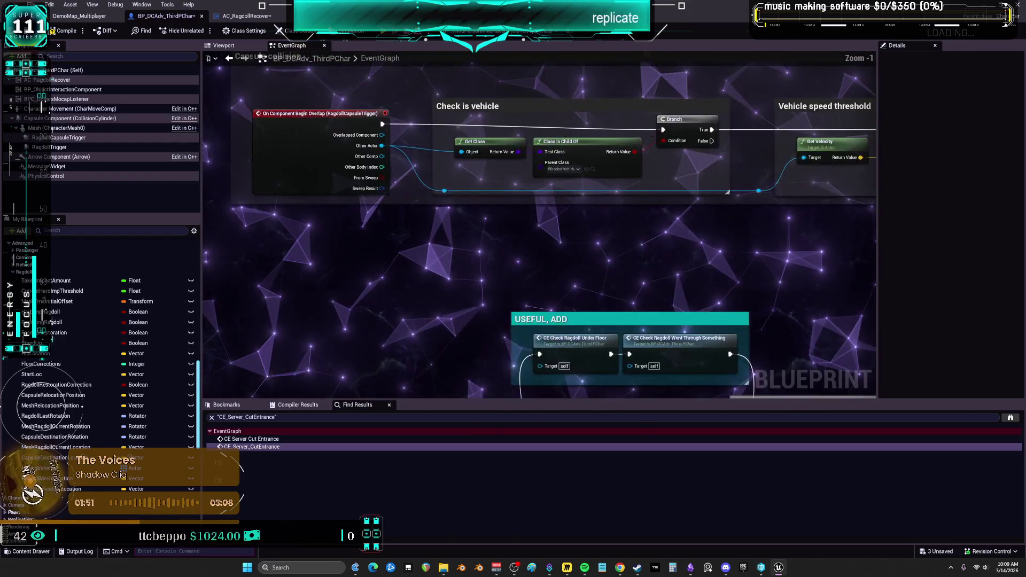
drag(754, 170, 635, 150)
drag(555, 162, 583, 235)
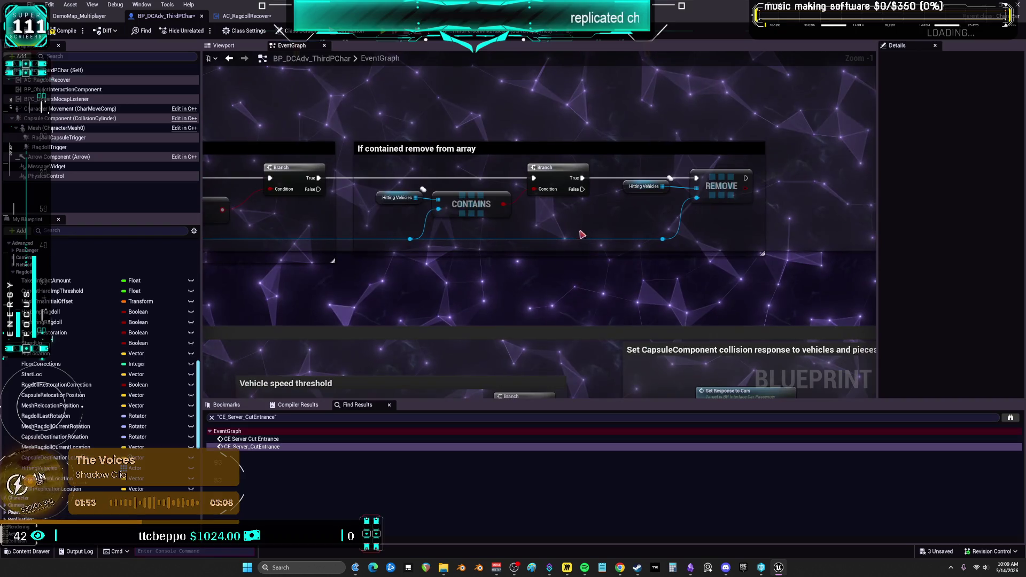
Step: Follow the CE_TakeImpact and CE_Server_SetRagdollPhysics calls to their definitions and back
drag(564, 269, 366, 349)
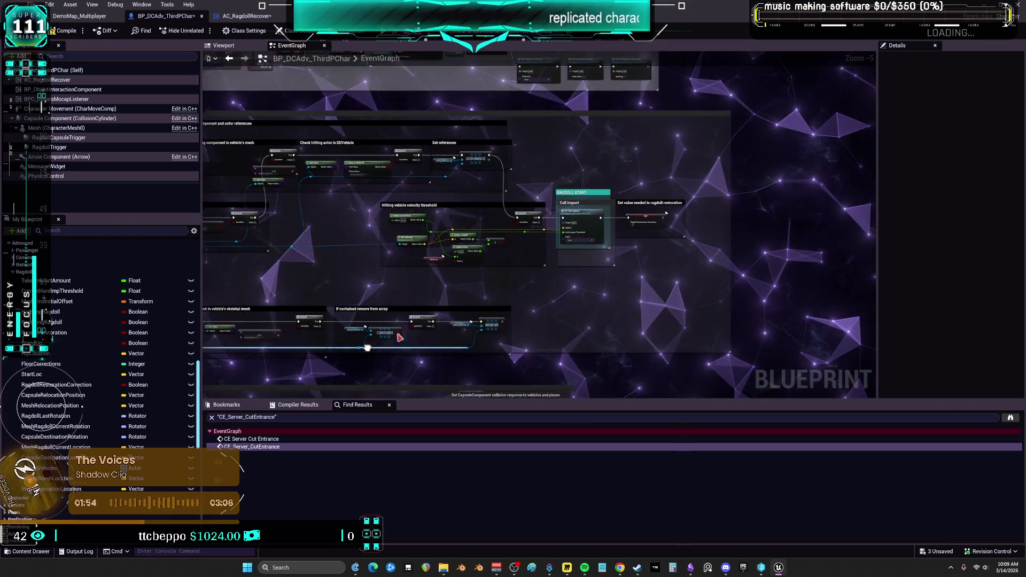
scroll(586, 161, up, 6)
double_click(597, 132)
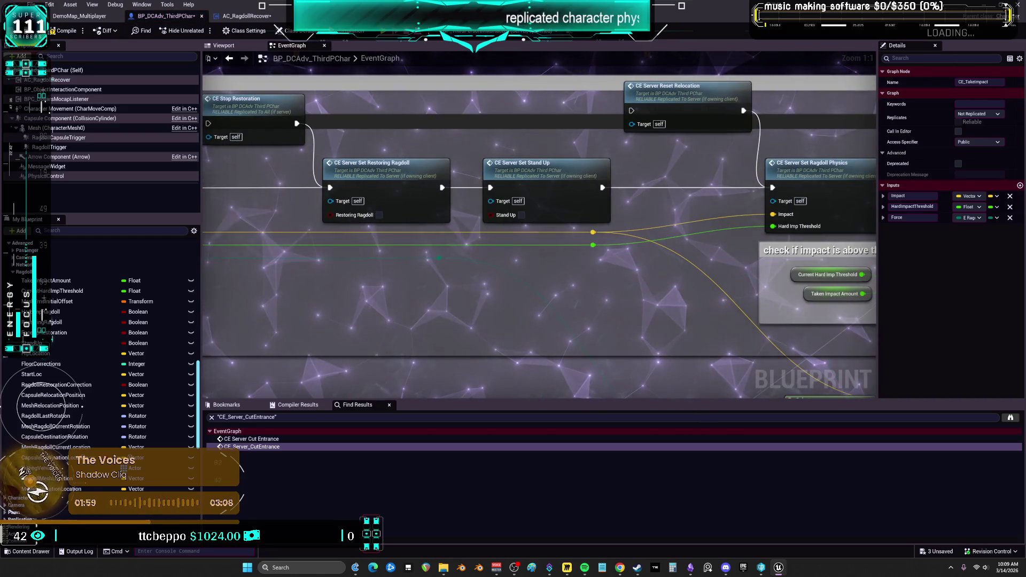
drag(802, 287, 784, 280)
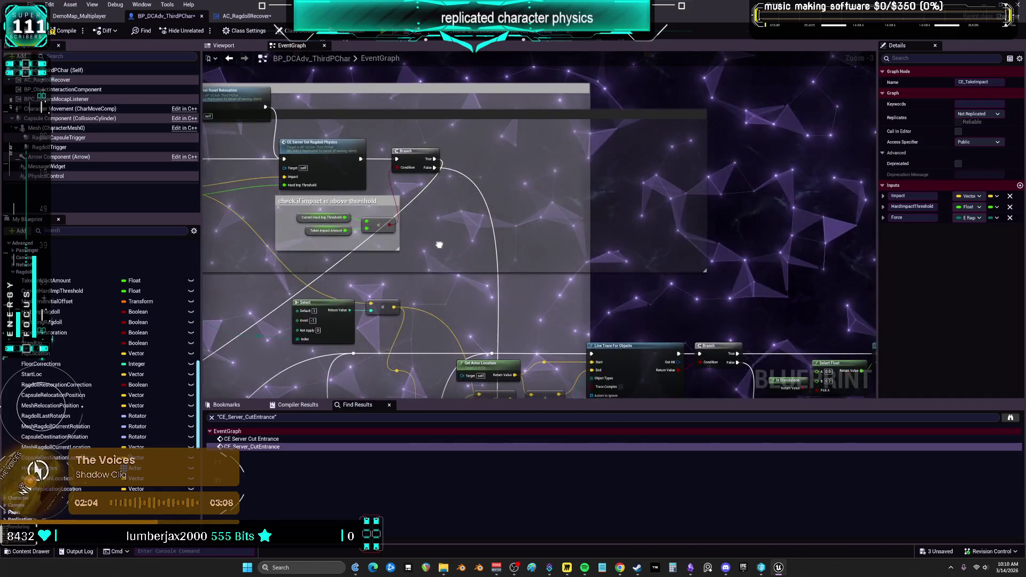
double_click(649, 149)
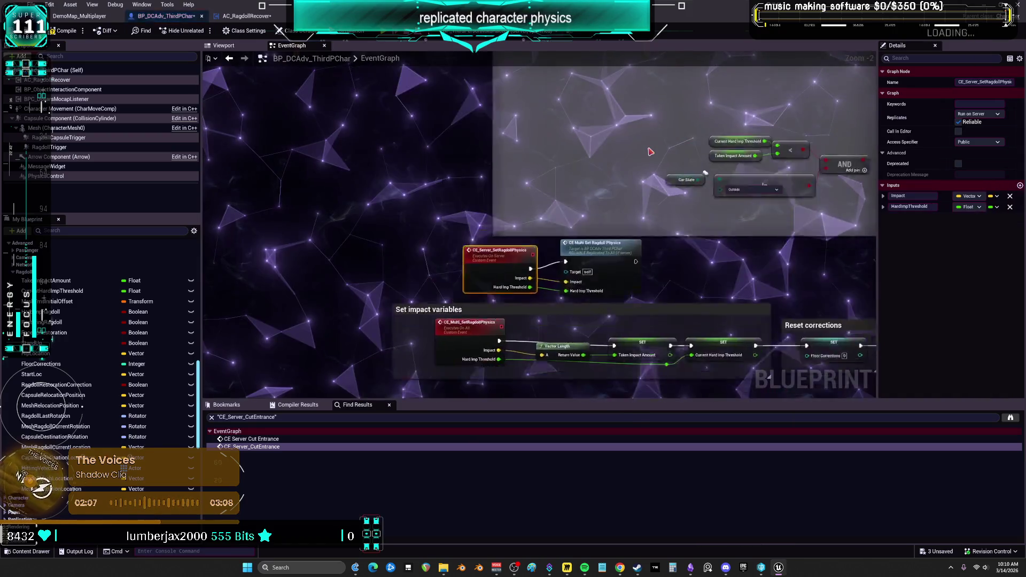
click(230, 59)
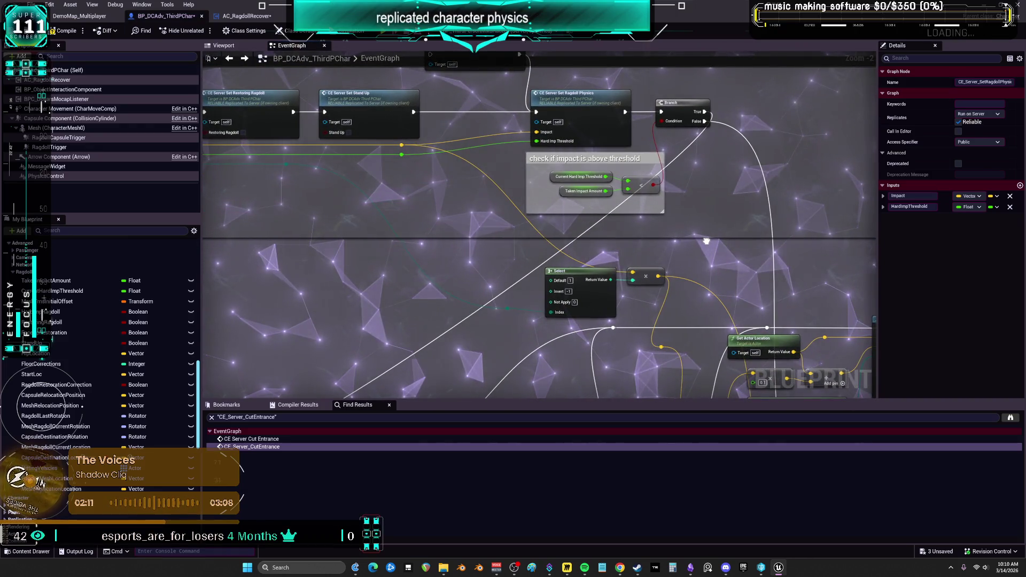
drag(709, 242, 775, 175)
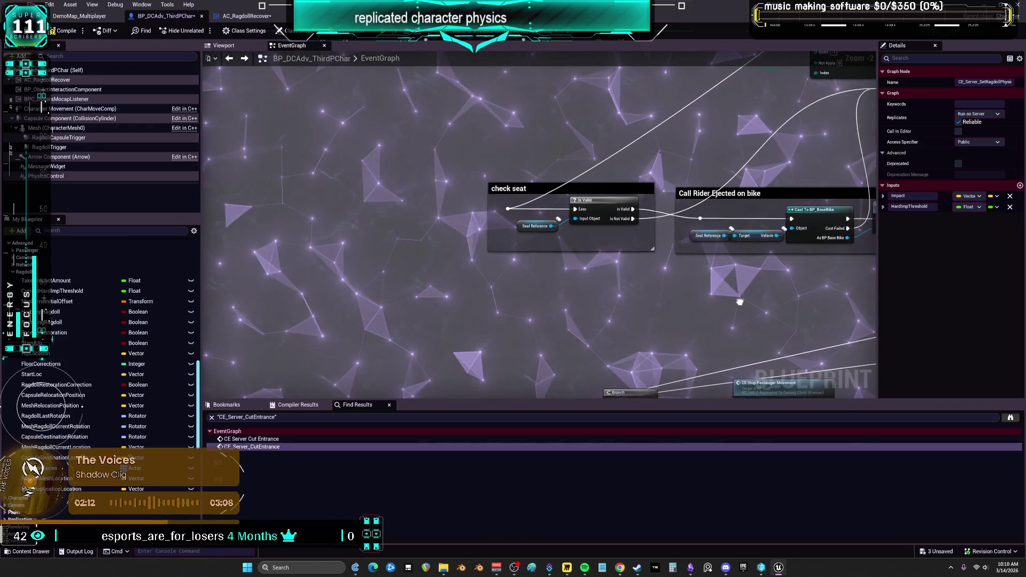
drag(620, 290, 413, 295)
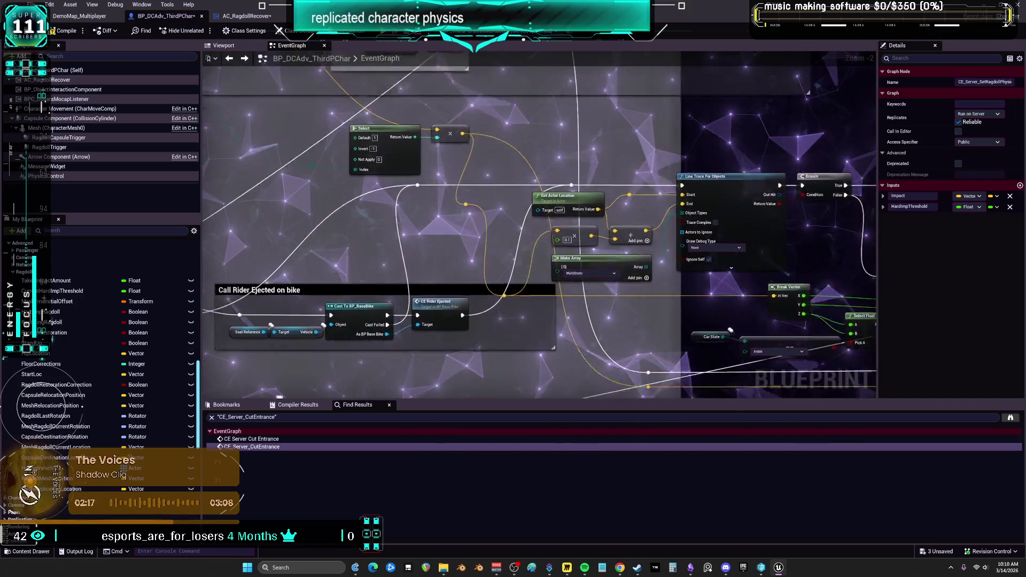
click(230, 58)
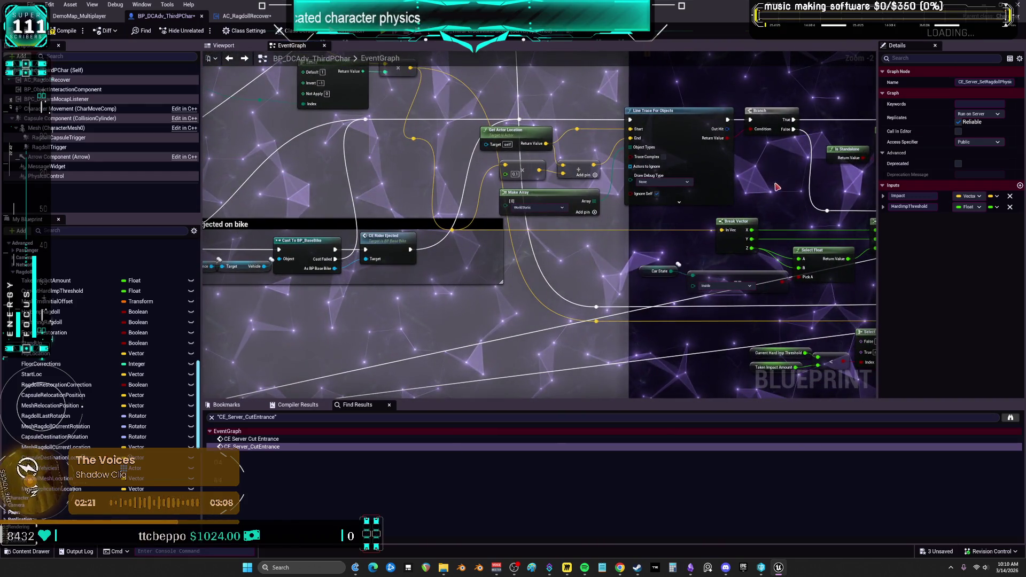
Step: Marquee-select the Line Trace and Add Impulse to All Bodies Below node cluster
drag(777, 187, 508, 151)
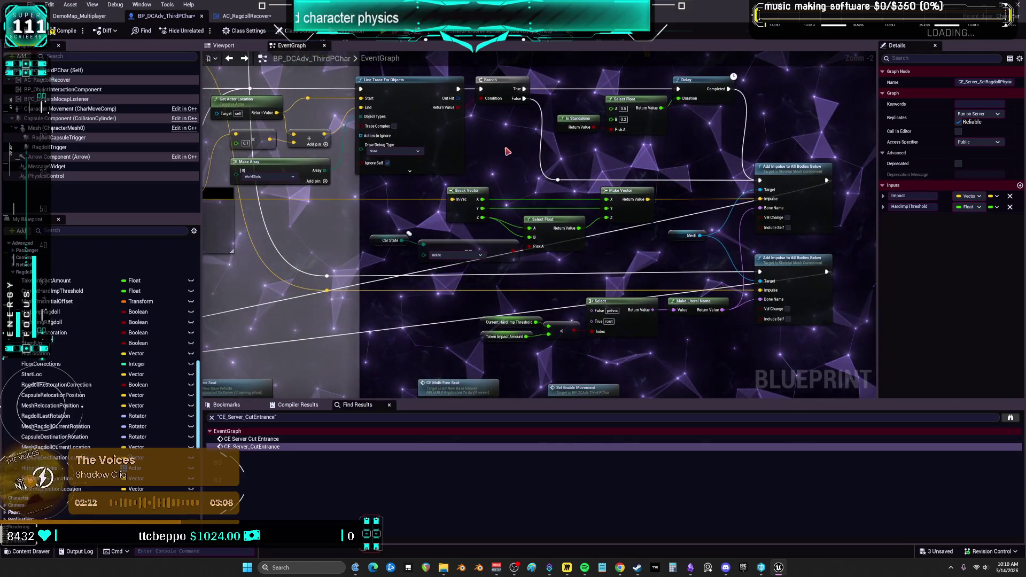
drag(707, 170, 592, 164)
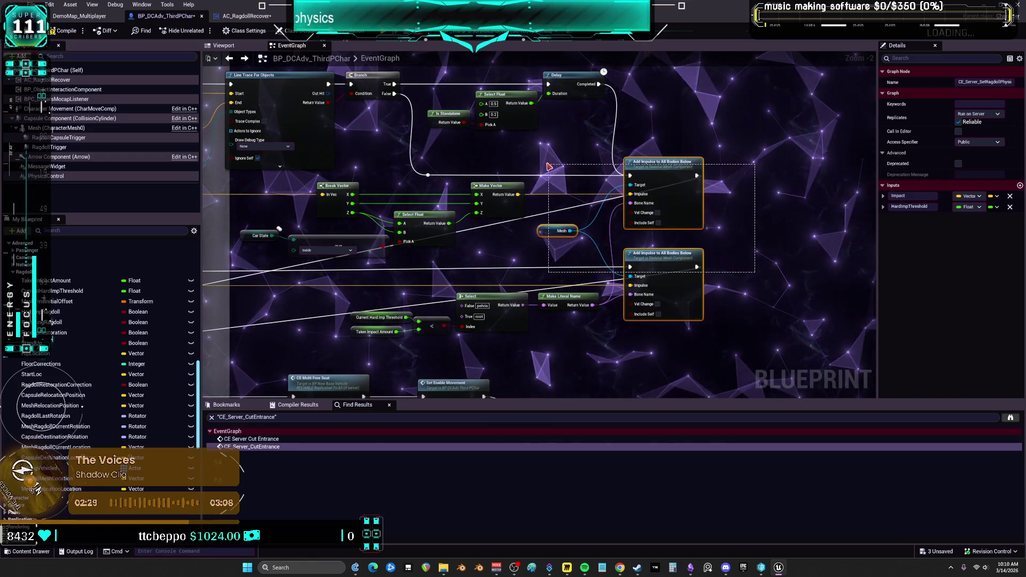
drag(548, 154, 749, 163)
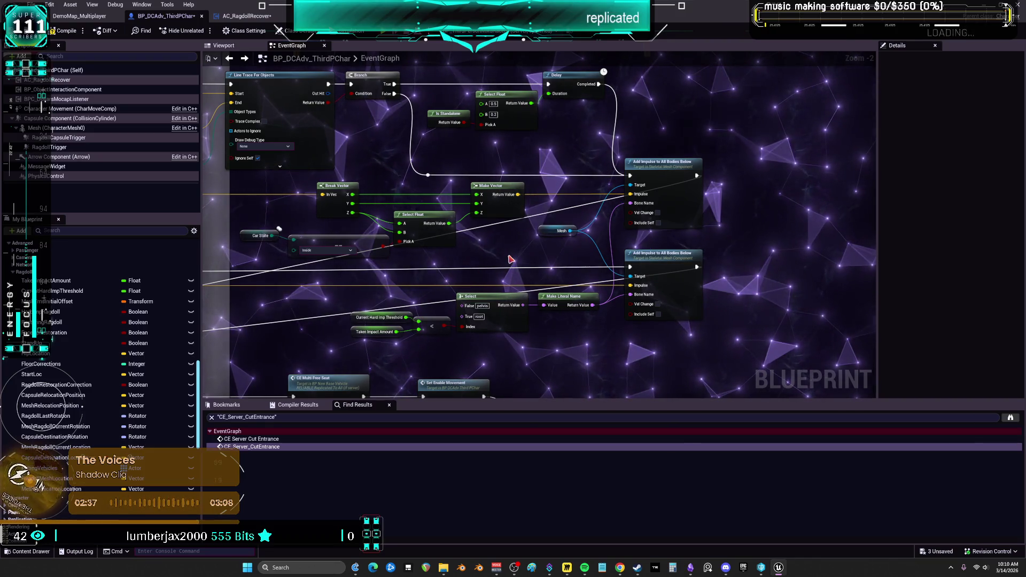
scroll(588, 241, down, 1)
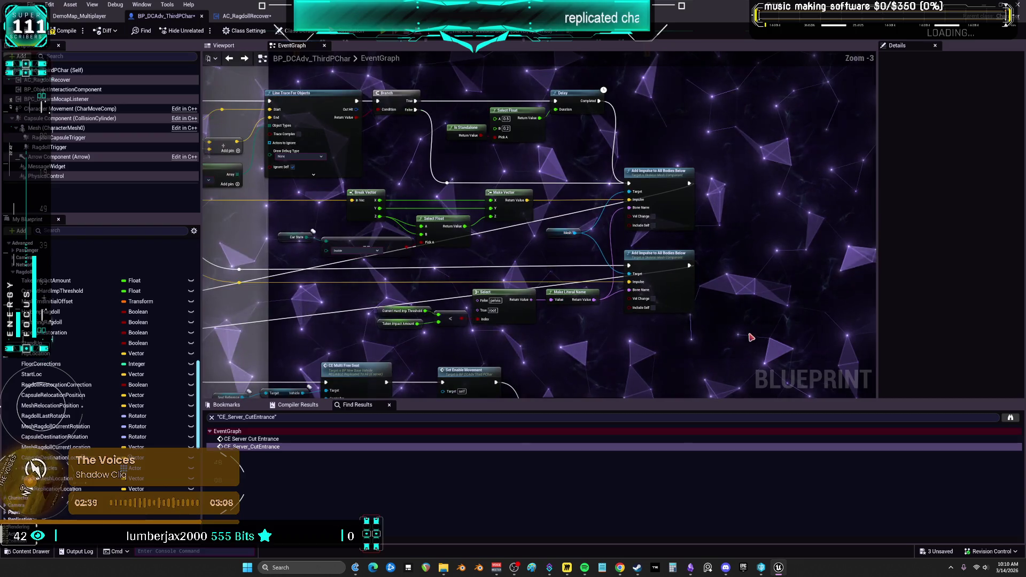
mouse_move(727, 337)
mouse_down()
mouse_move(614, 251)
mouse_move(406, 160)
mouse_move(373, 81)
mouse_move(367, 127)
mouse_move(438, 253)
mouse_up()
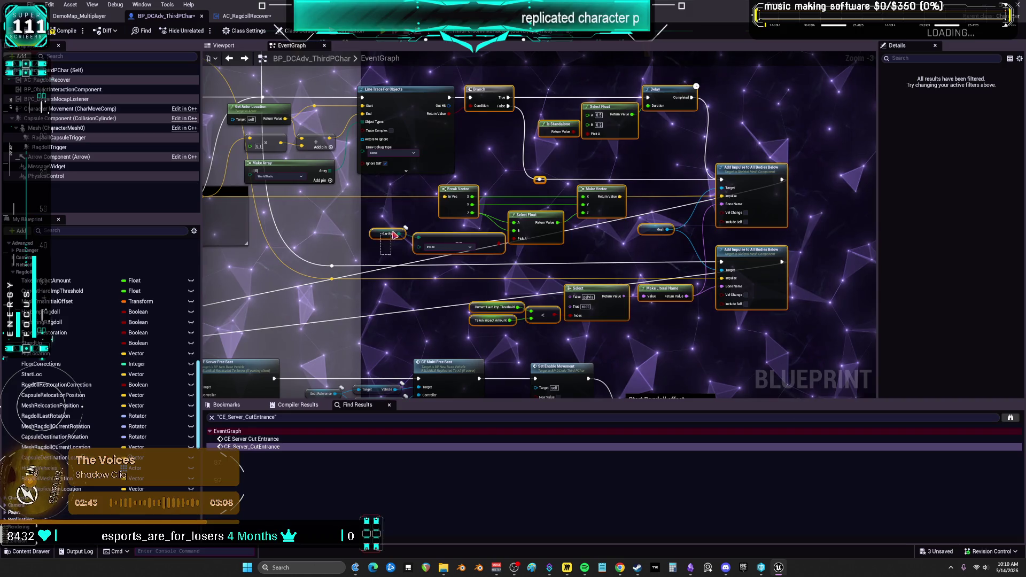
scroll(588, 225, down, 2)
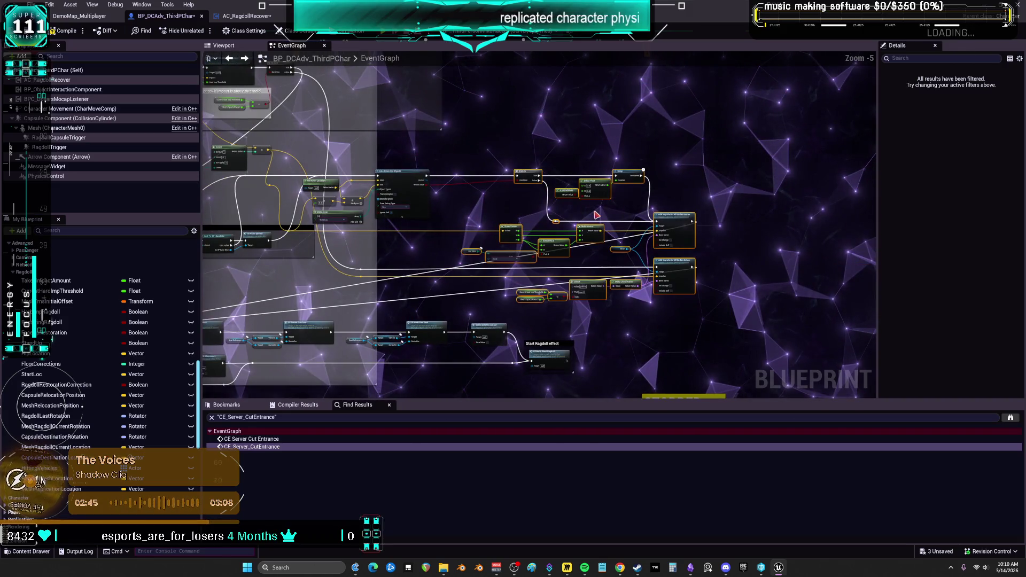
Step: Wrap the impulse cluster in a comment titled 'APPLY IMPULSE AFTER RAGDOLL IS SIMULATING BONES. (ADD TO YELLOW "STOPPED HERE")'
key(c)
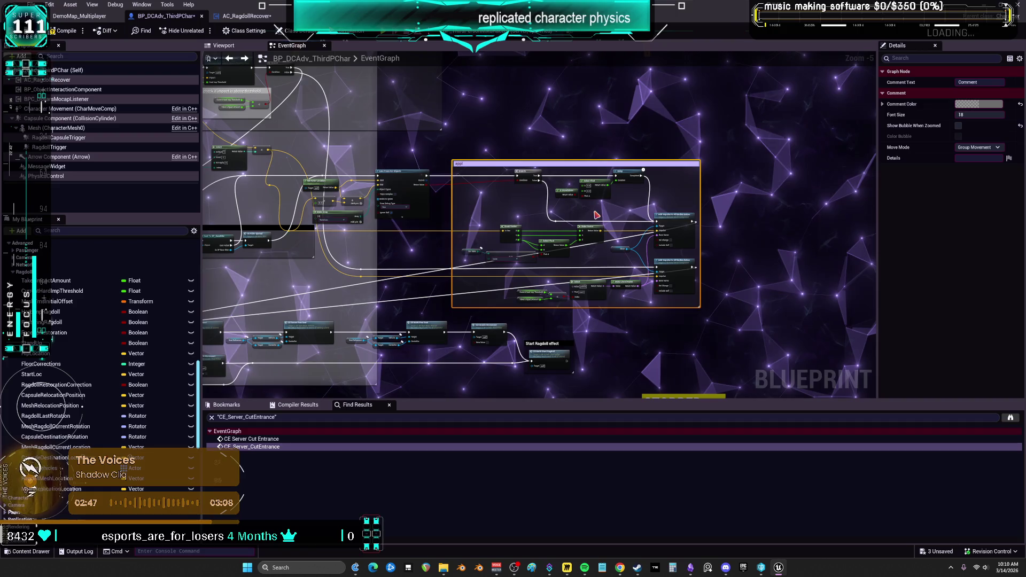
text(y)
key(Return)
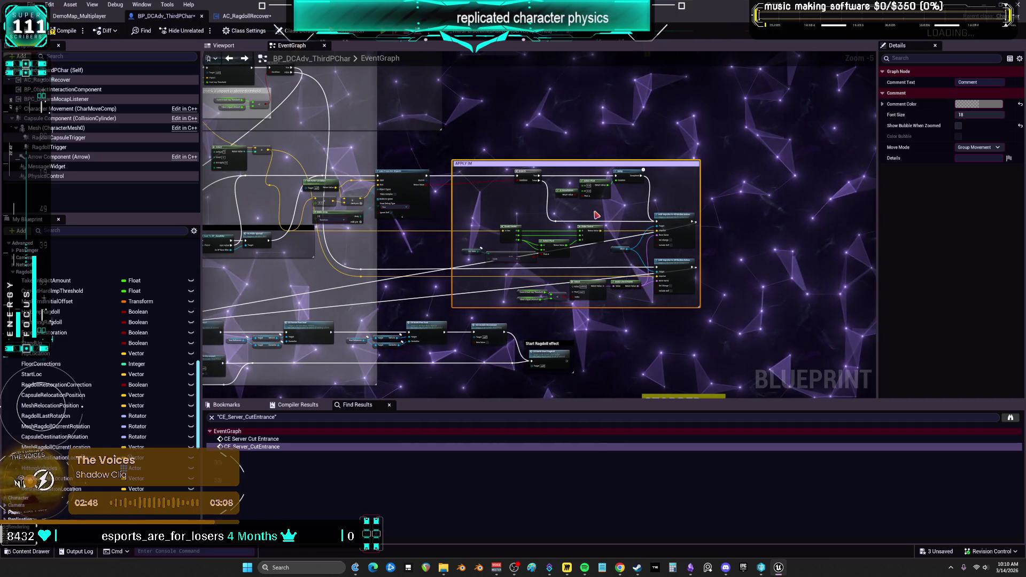
text(PULSE AFTER)
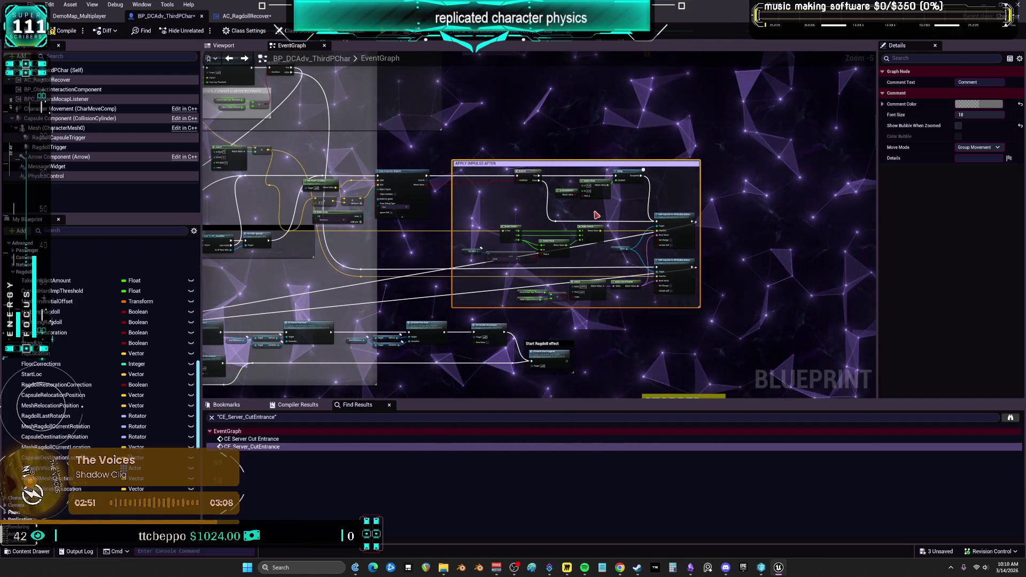
text( RAGDOLL IS S)
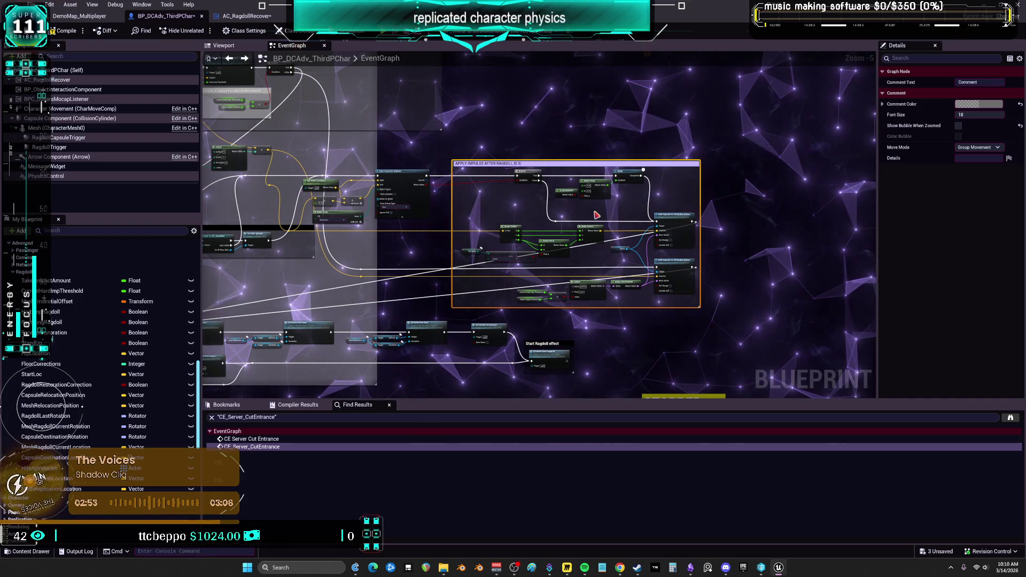
text(IMULATING BONES.)
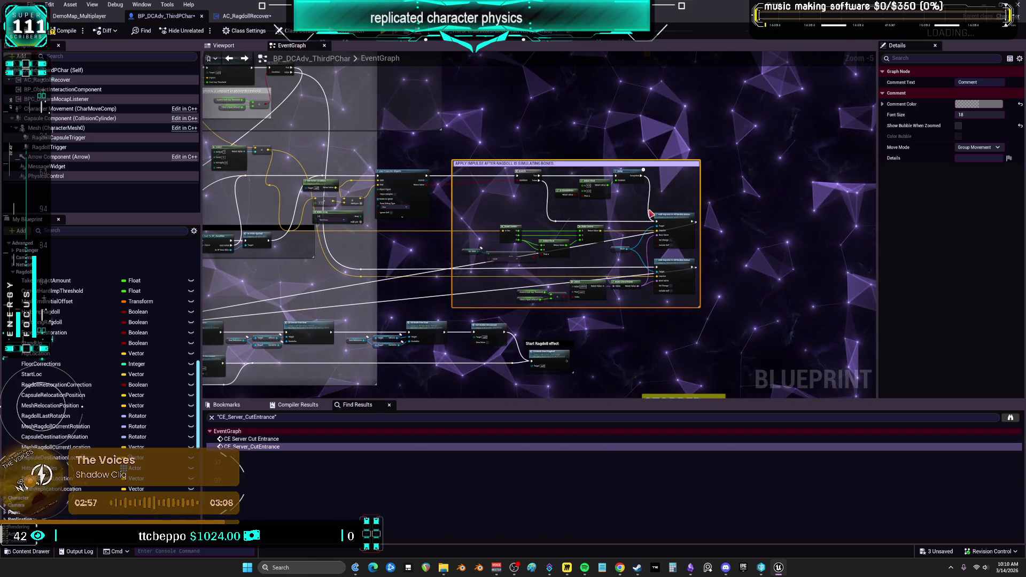
text( (A)
text(DD TO)
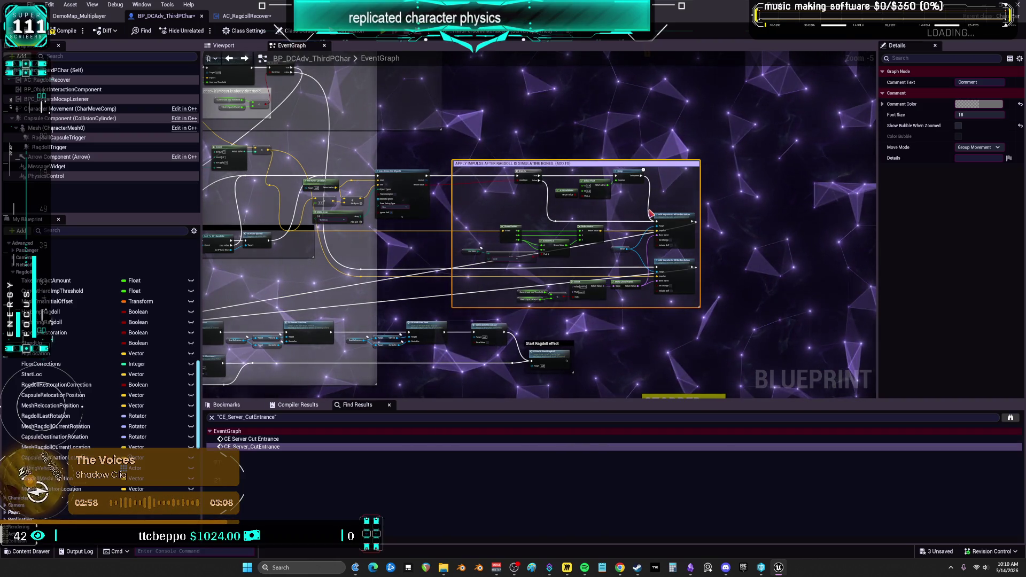
text( VHELOW)
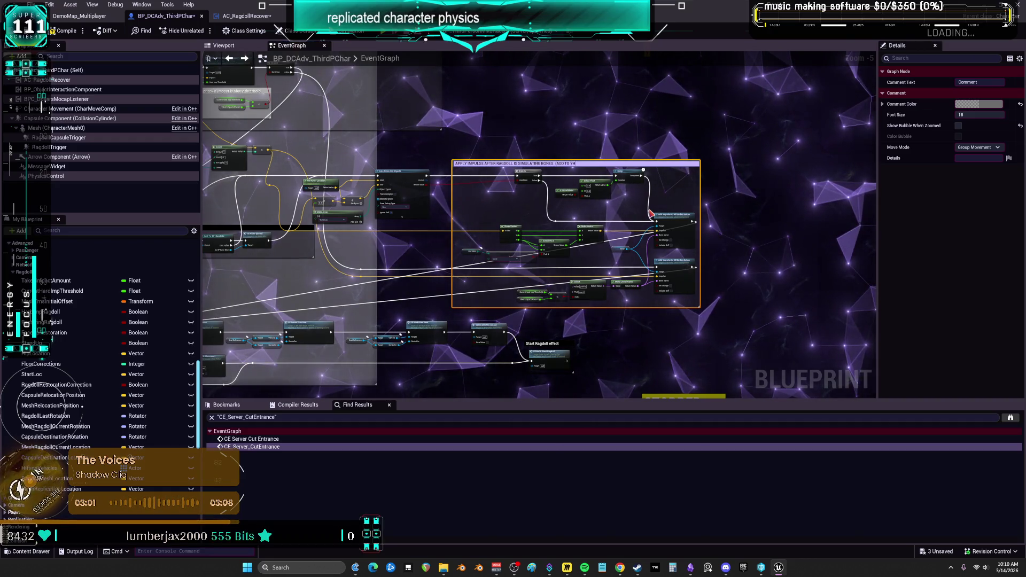
drag(691, 224, 656, 153)
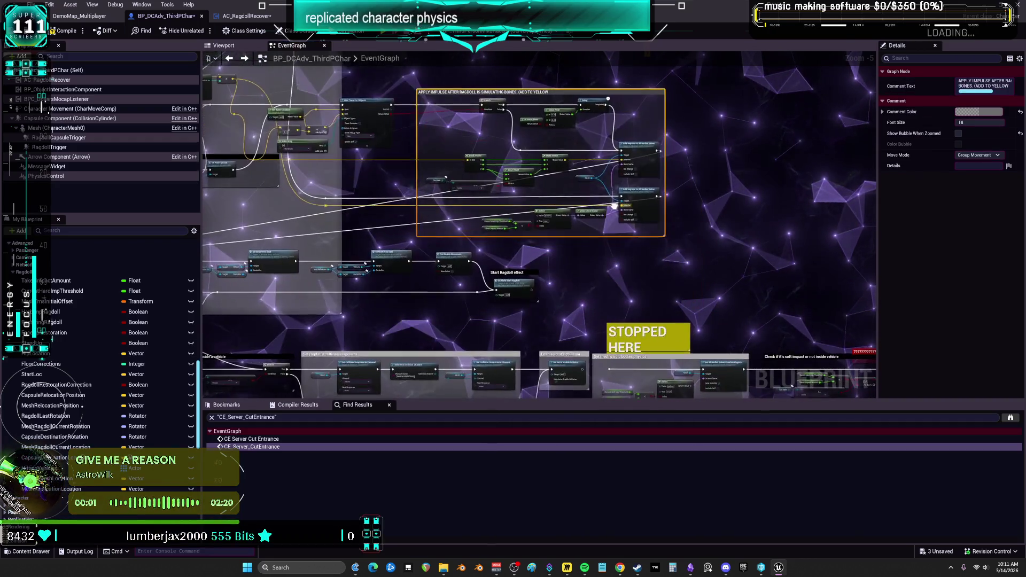
double_click(563, 92)
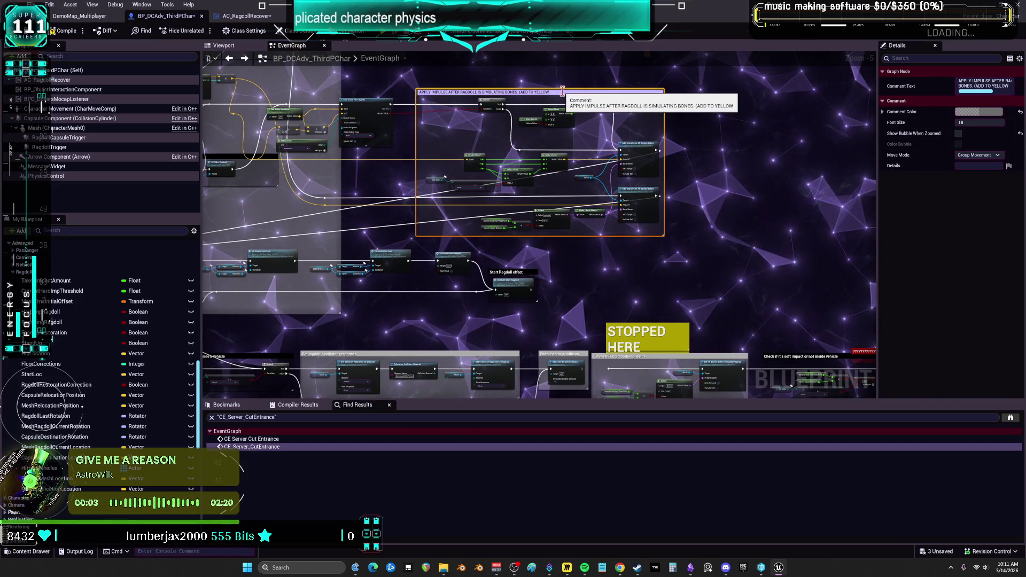
text("STOPPED HERE")
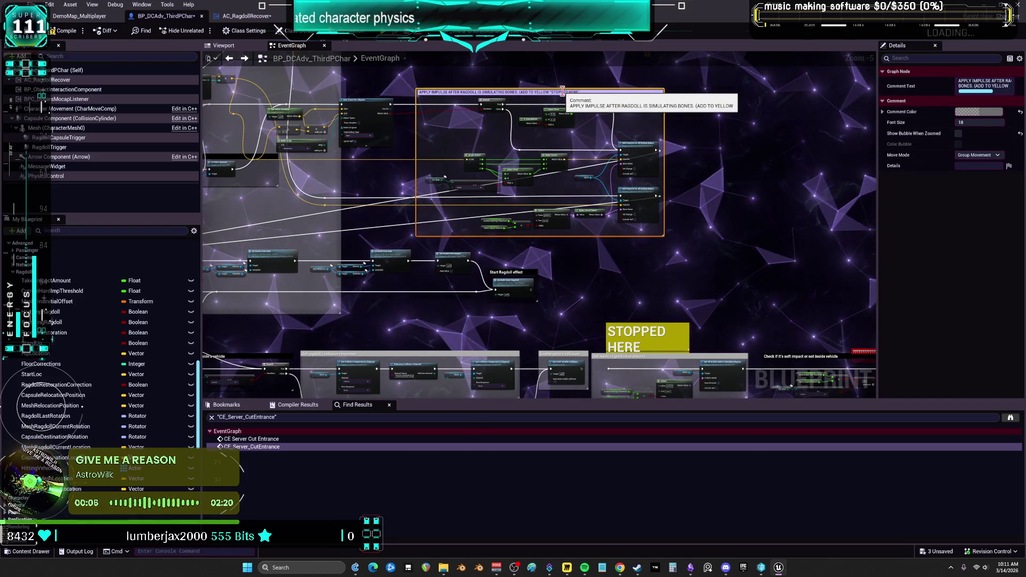
key(Return)
Step: Set the impulse comment's title font size to 39 and stretch its top edge slightly upward
drag(970, 127, 993, 127)
drag(637, 89, 636, 75)
scroll(391, 257, up, 5)
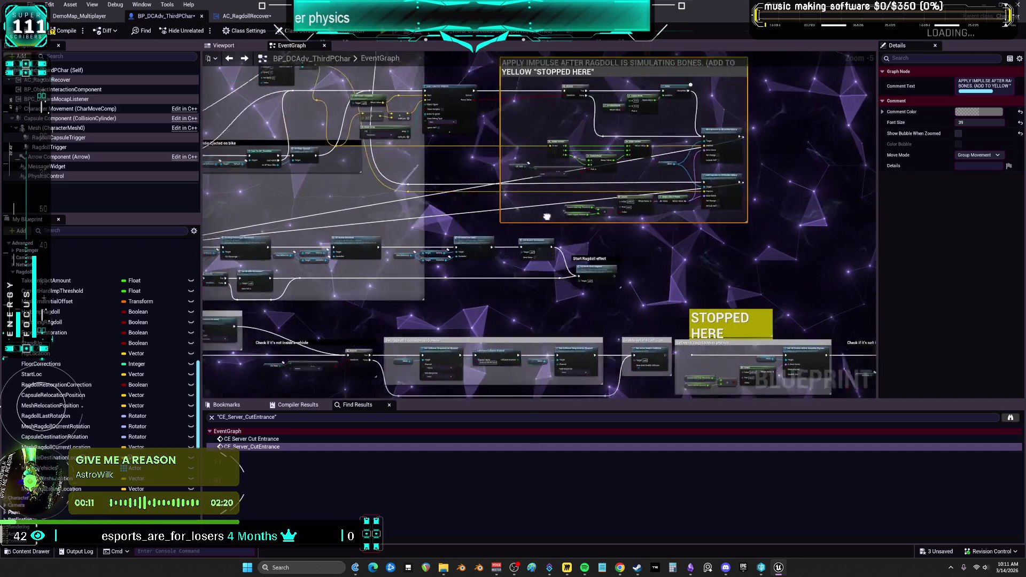
Step: Locate the Start Ragdoll call and jump to the CE_Multi_StartRagdoll event definition
mouse_move(391, 257)
mouse_down()
mouse_move(633, 212)
mouse_move(561, 226)
mouse_move(286, 236)
mouse_up()
drag(807, 233, 488, 230)
drag(747, 230, 553, 229)
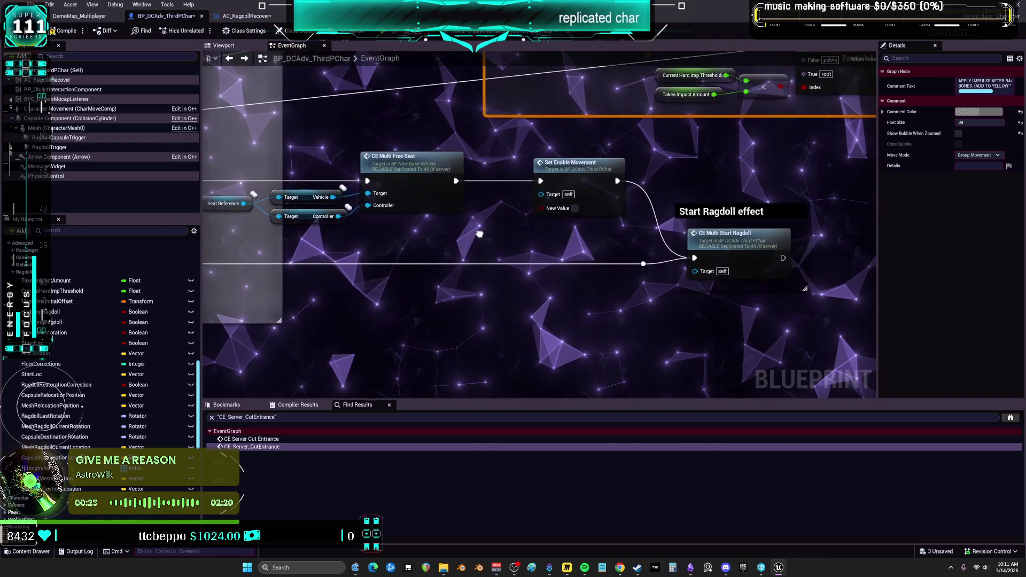
drag(479, 234, 465, 229)
click(708, 241)
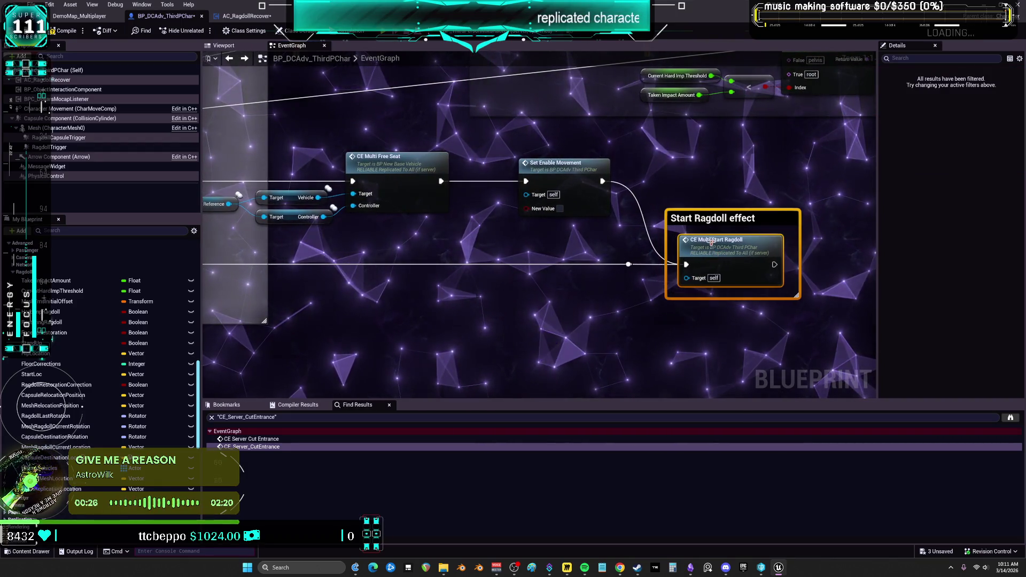
drag(648, 293, 622, 309)
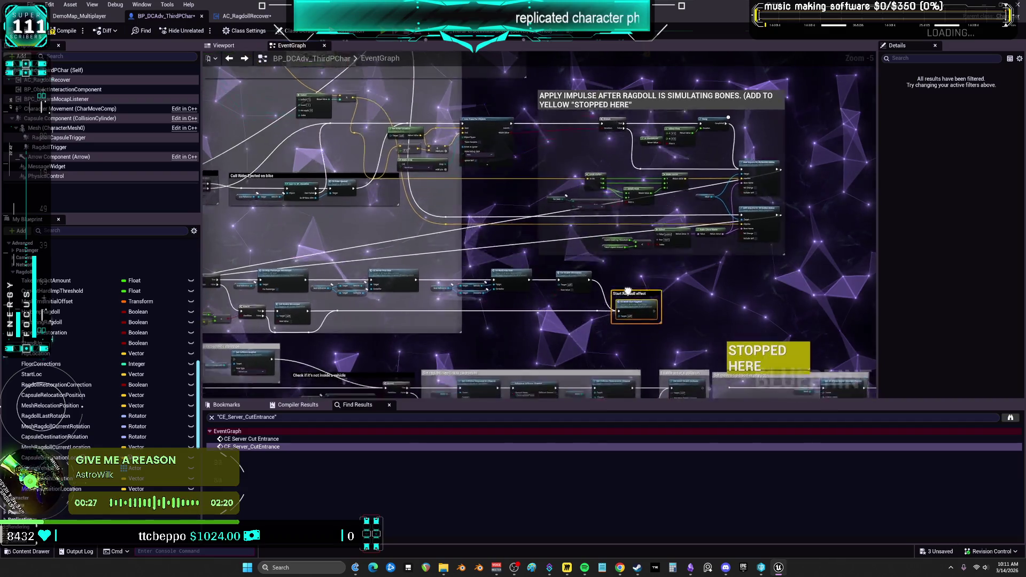
scroll(628, 290, up, 3)
double_click(658, 307)
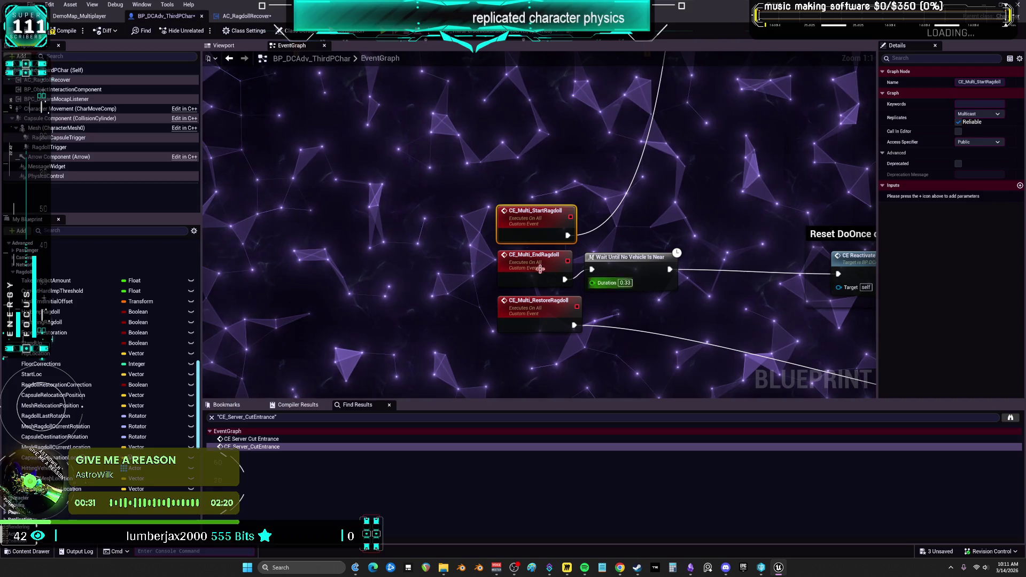
Step: Survey the ragdoll events: camera rotation correction, physics blend weight branch, and hand/feet physics removal
drag(708, 176, 714, 242)
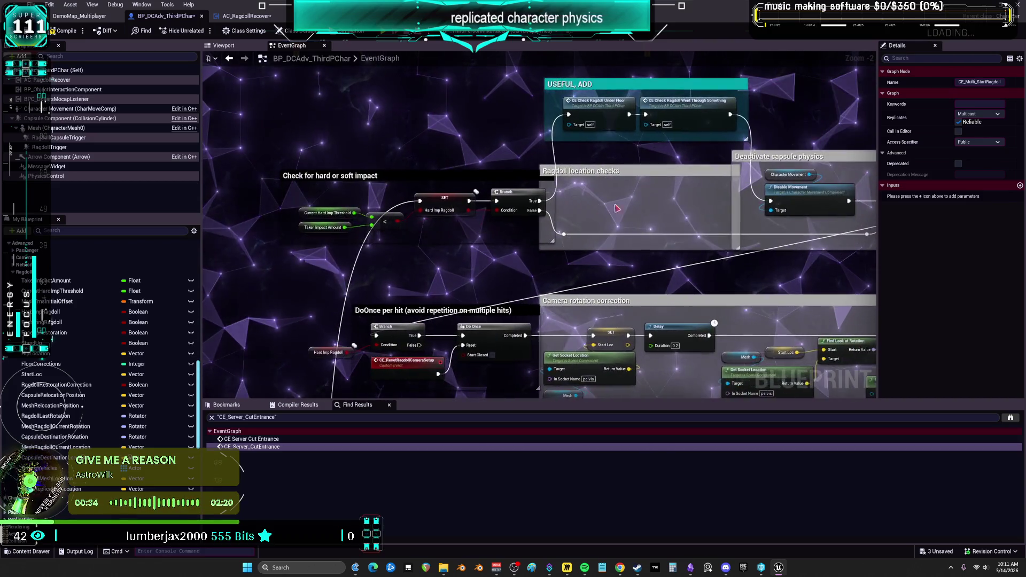
drag(780, 260, 633, 244)
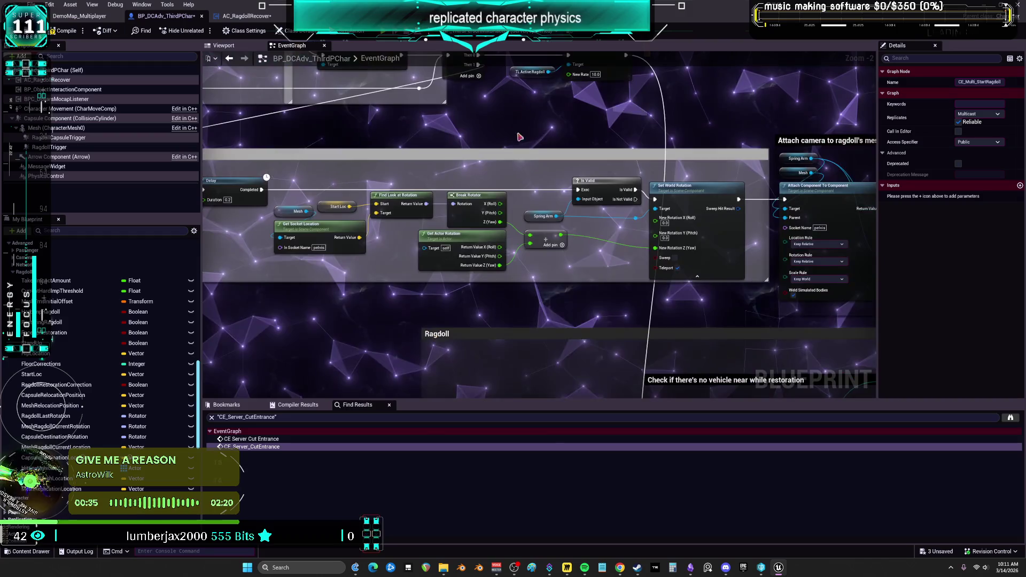
drag(722, 233, 672, 279)
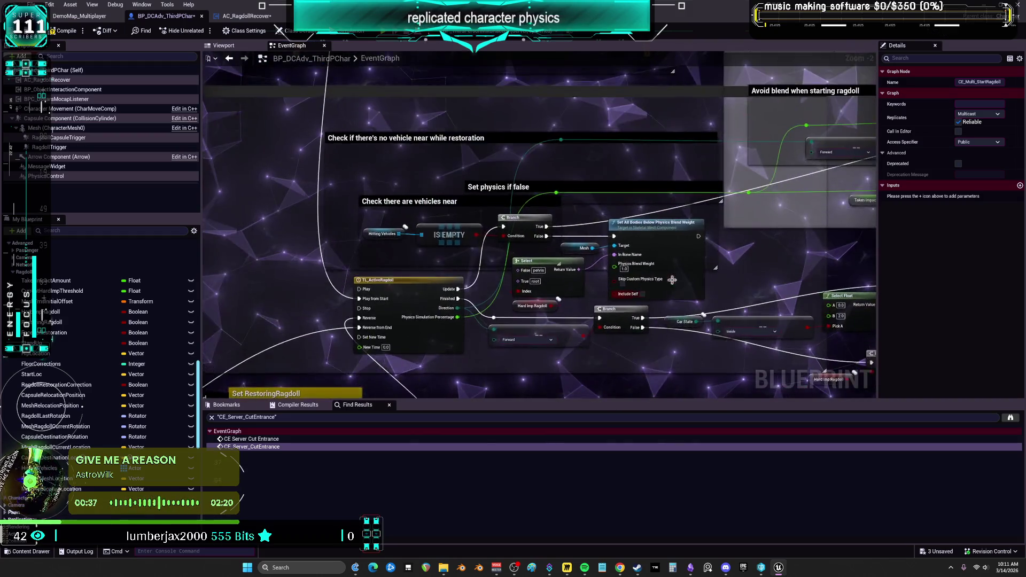
drag(619, 196, 632, 112)
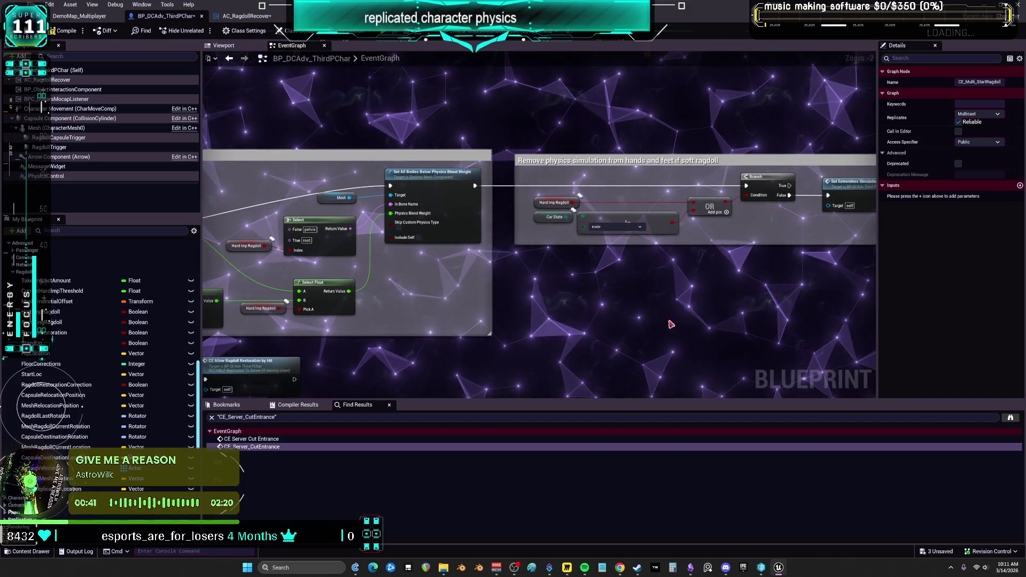
scroll(449, 295, down, 4)
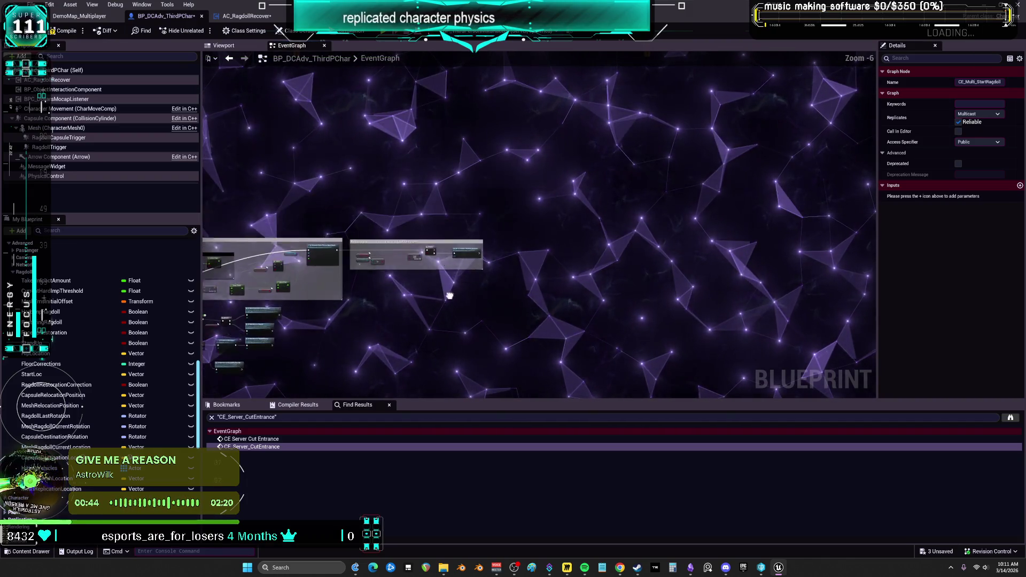
drag(679, 217, 700, 125)
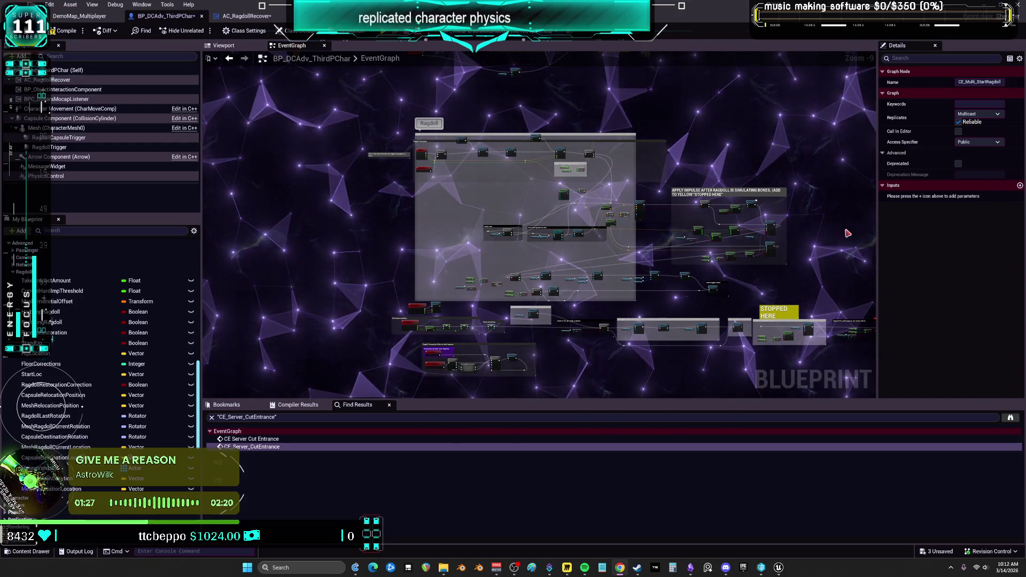
Step: Select a group of Ragdoll Activation nodes and undo the last change
scroll(533, 208, up, 4)
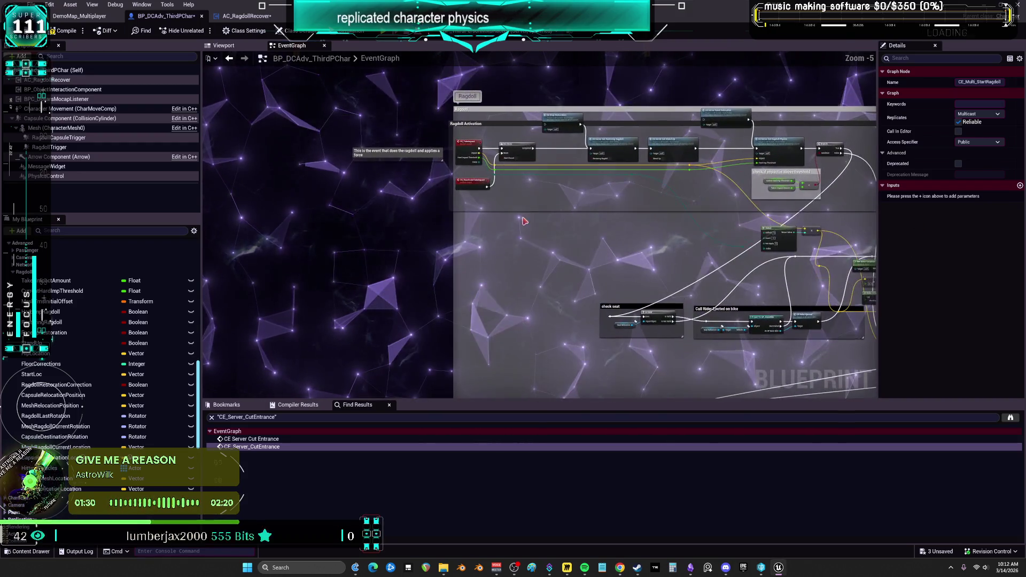
click(396, 191)
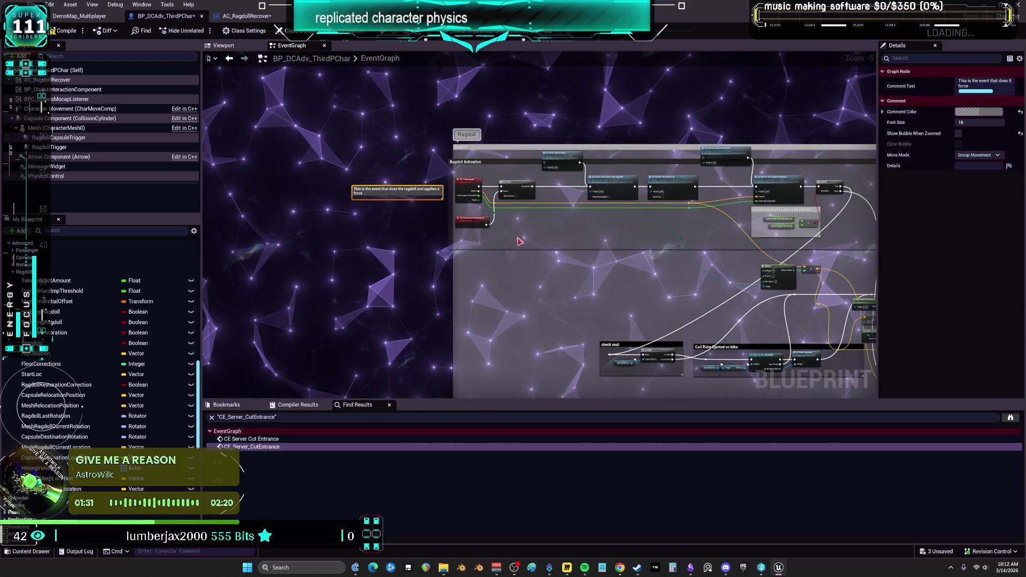
drag(518, 239, 472, 188)
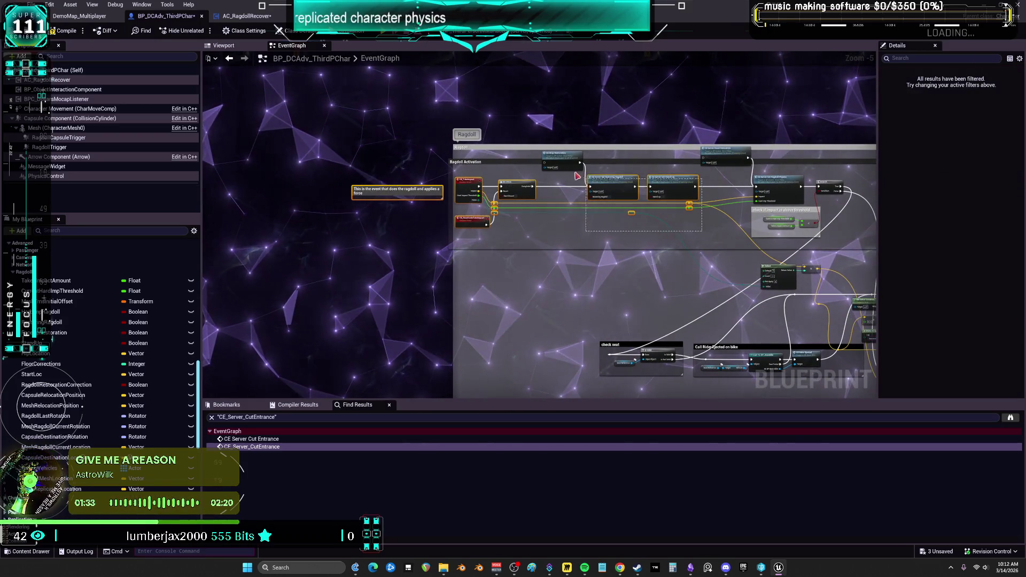
drag(740, 264, 554, 182)
scroll(684, 230, down, 5)
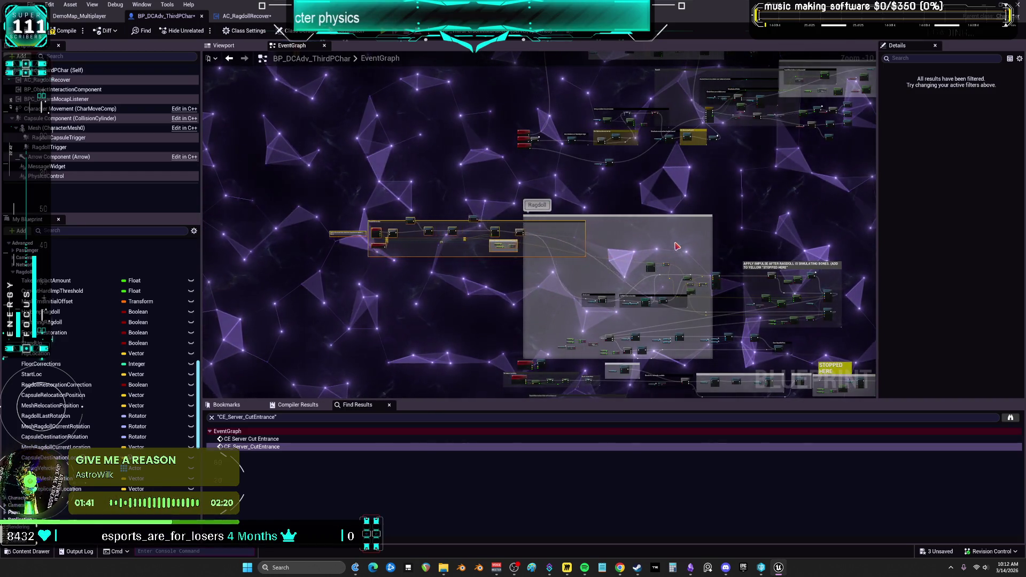
key(ctrl+z)
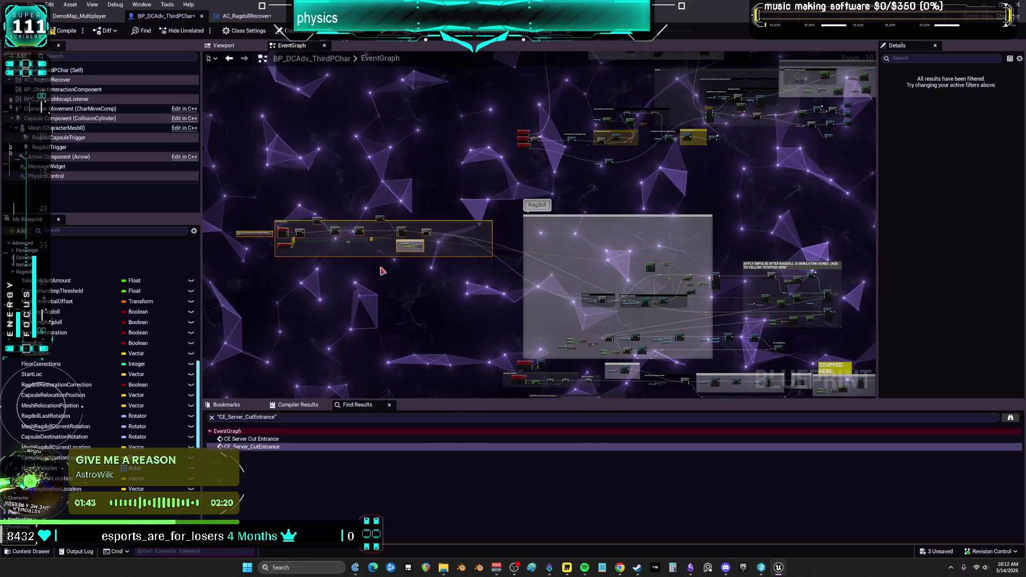
scroll(383, 271, up, 9)
Step: Shift CE Stop Restoration, Set Stand Up, Set Ragdoll Physics, the threshold check comment and Branch leftward
mouse_move(514, 158)
mouse_down()
mouse_move(510, 125)
mouse_move(470, 136)
mouse_up()
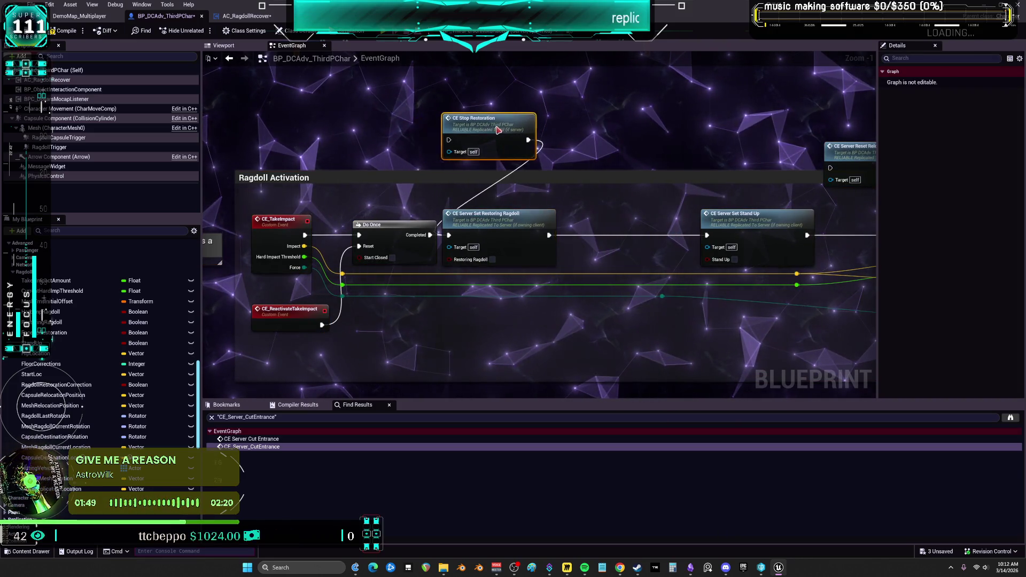
mouse_move(748, 214)
mouse_down()
mouse_move(688, 226)
mouse_move(588, 290)
mouse_move(515, 267)
mouse_up()
drag(726, 275, 433, 287)
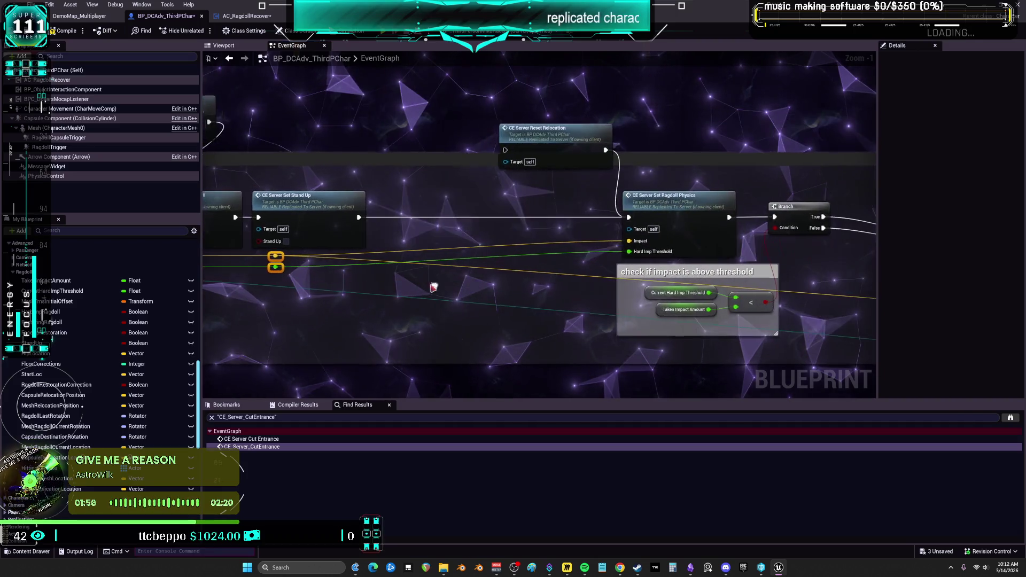
click(661, 218)
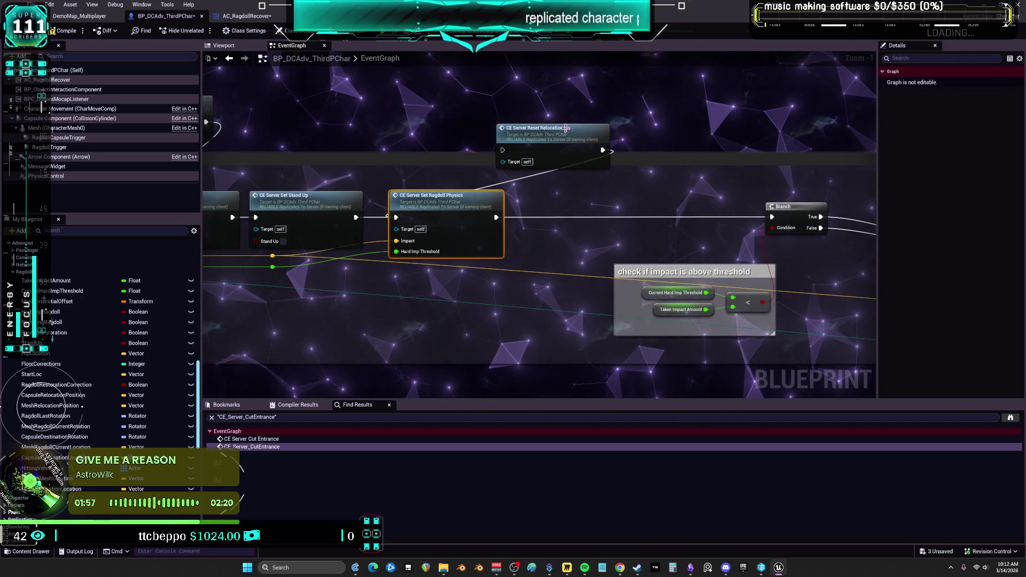
mouse_move(673, 173)
mouse_down()
mouse_move(656, 142)
mouse_move(645, 142)
mouse_up()
drag(677, 255, 497, 255)
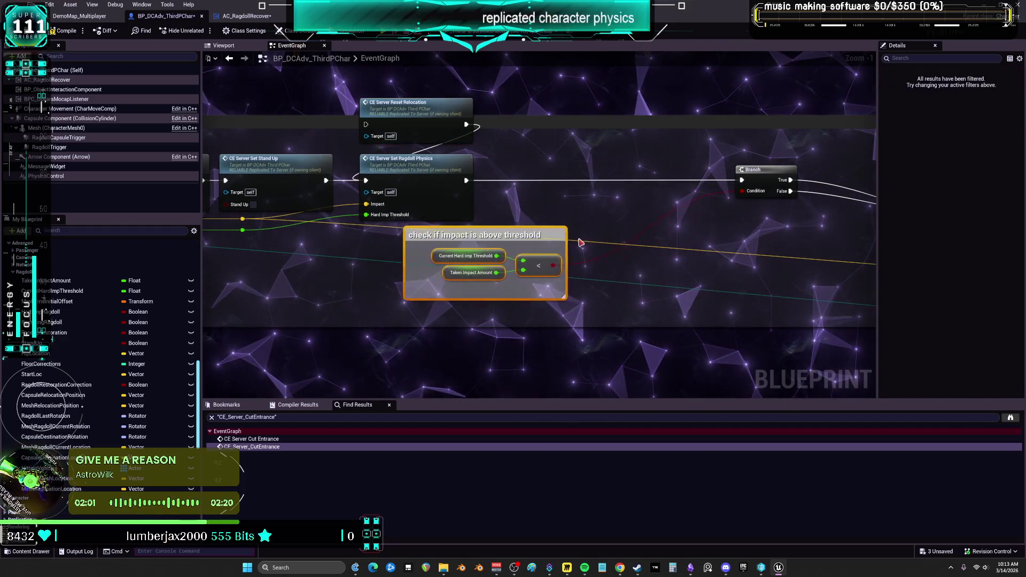
drag(770, 171, 516, 171)
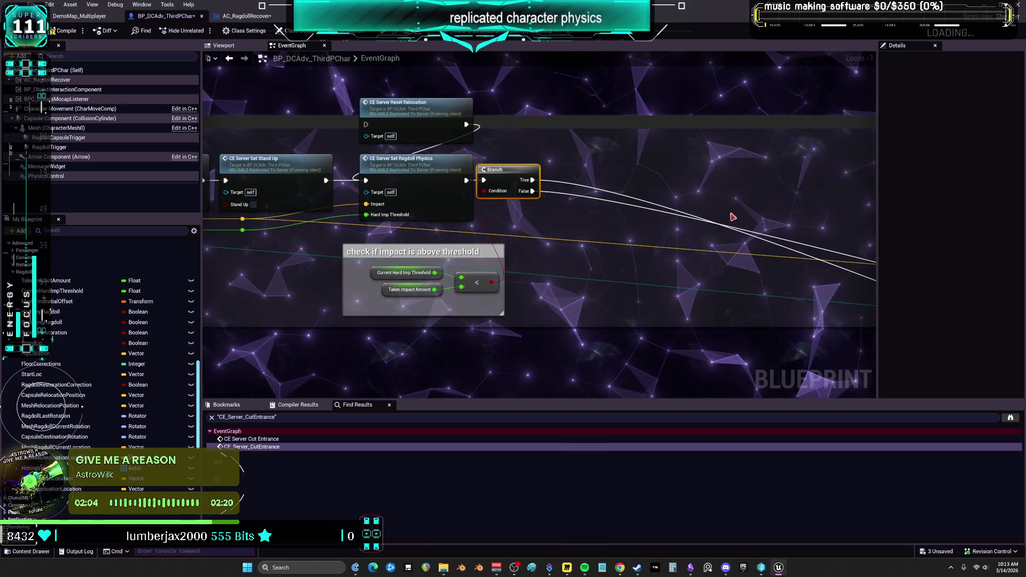
click(458, 280)
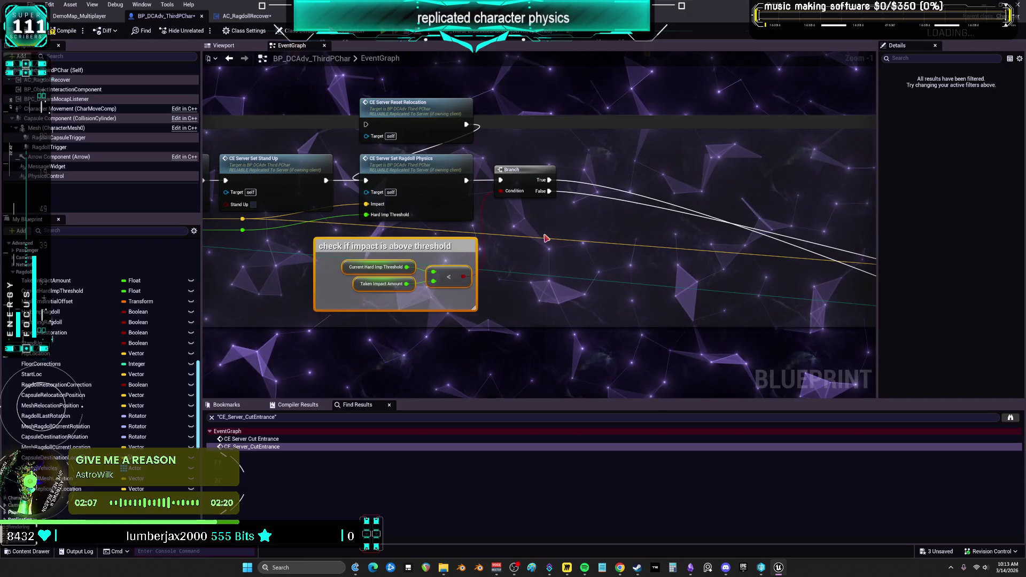
Step: Box-select the check seat and Call Rider Ejected on bike groups and drag them left of Ragdoll
scroll(546, 259, down, 7)
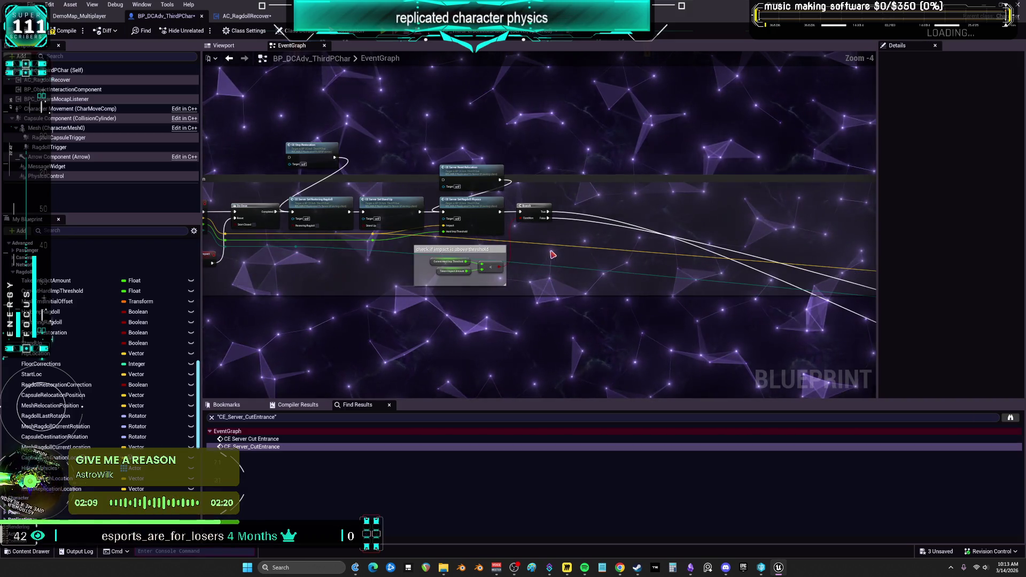
scroll(636, 267, up, 2)
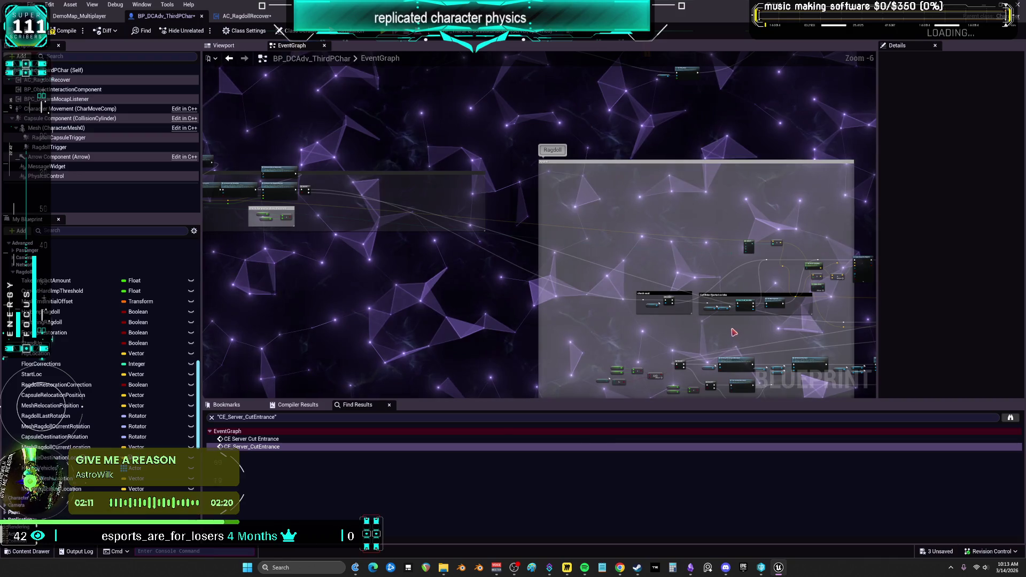
scroll(723, 301, up, 3)
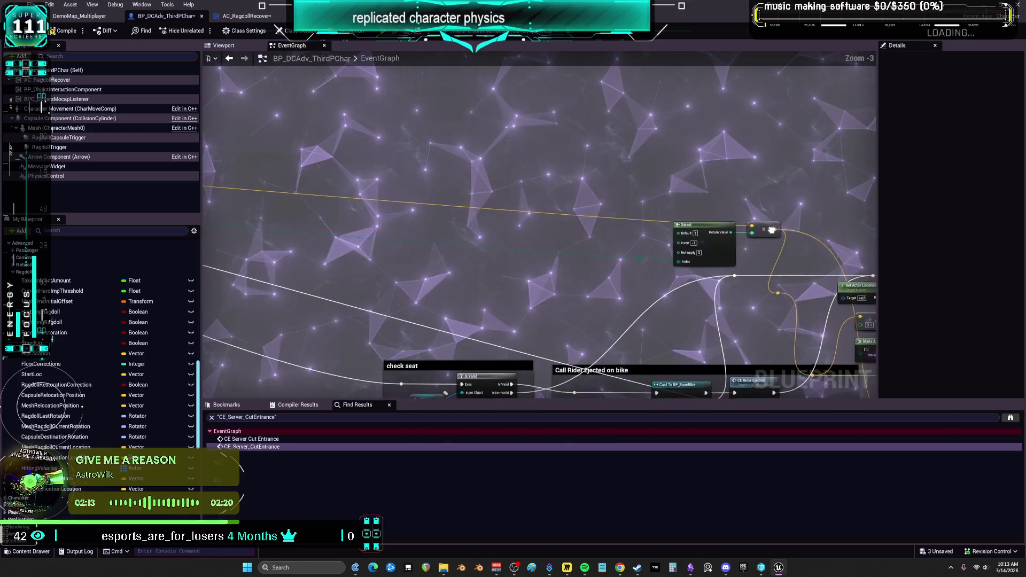
mouse_move(683, 215)
mouse_down()
mouse_move(725, 181)
mouse_move(717, 157)
mouse_up()
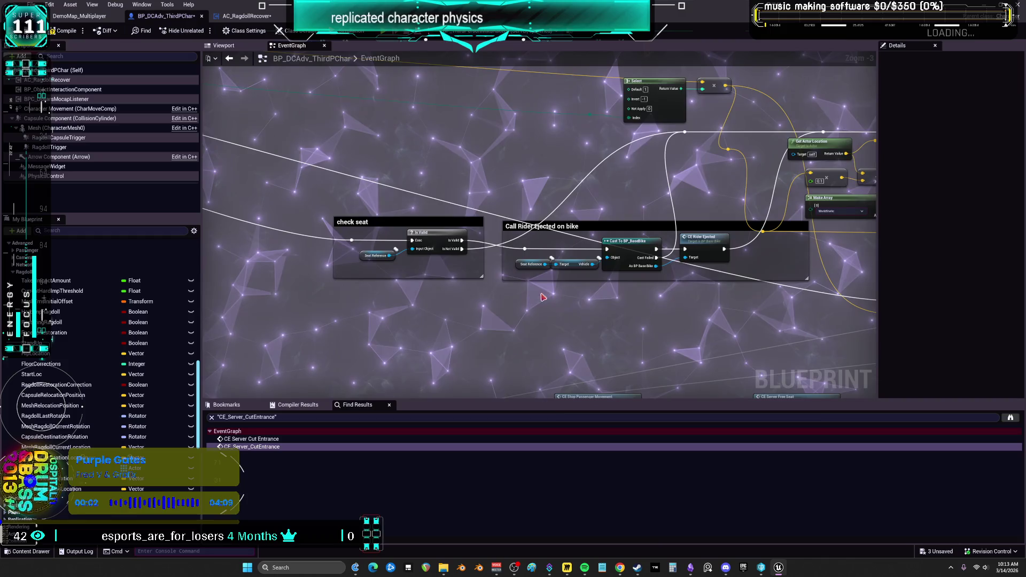
scroll(564, 284, down, 1)
drag(338, 304, 527, 248)
drag(629, 239, 810, 134)
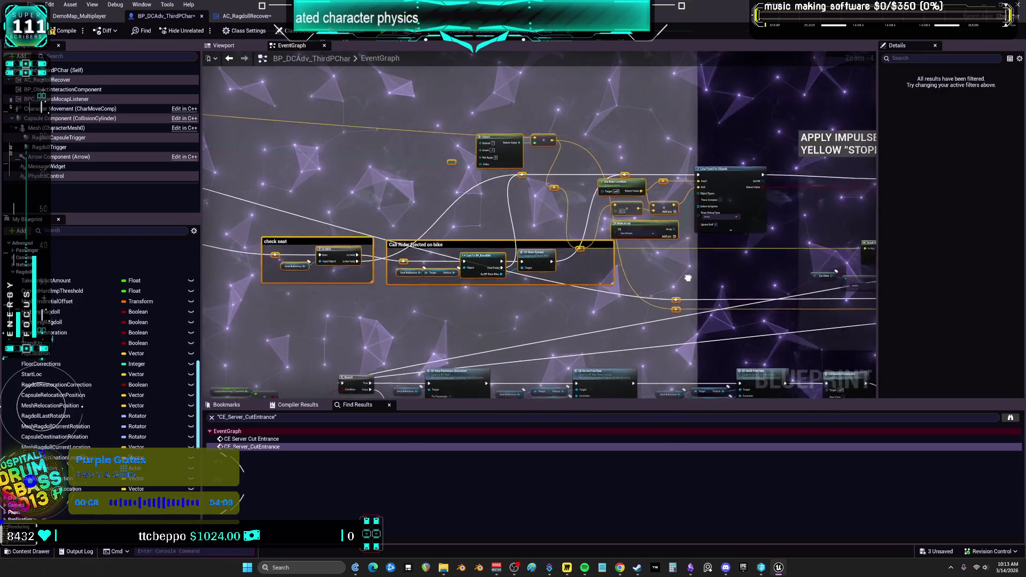
scroll(636, 240, down, 4)
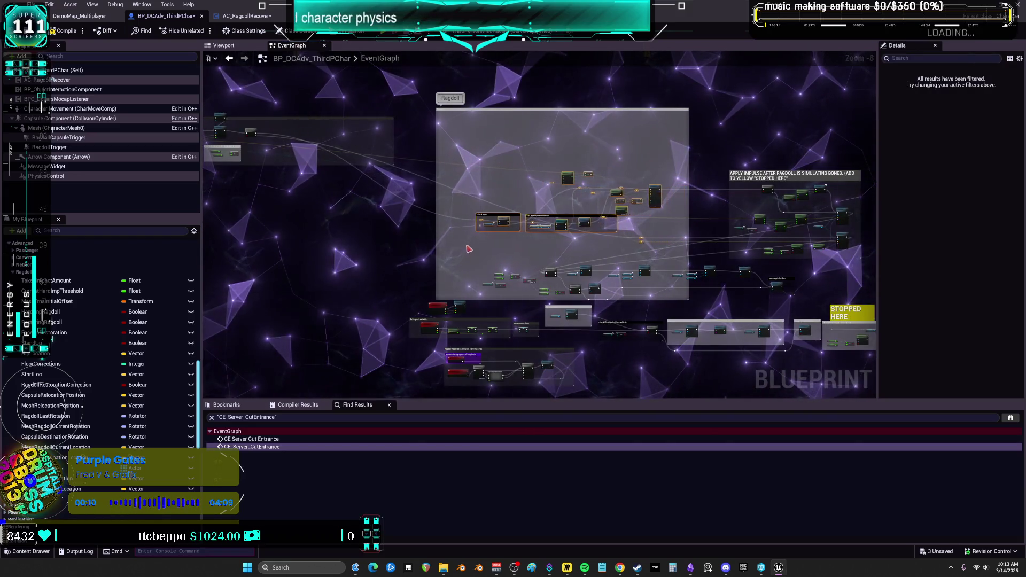
drag(526, 224, 469, 223)
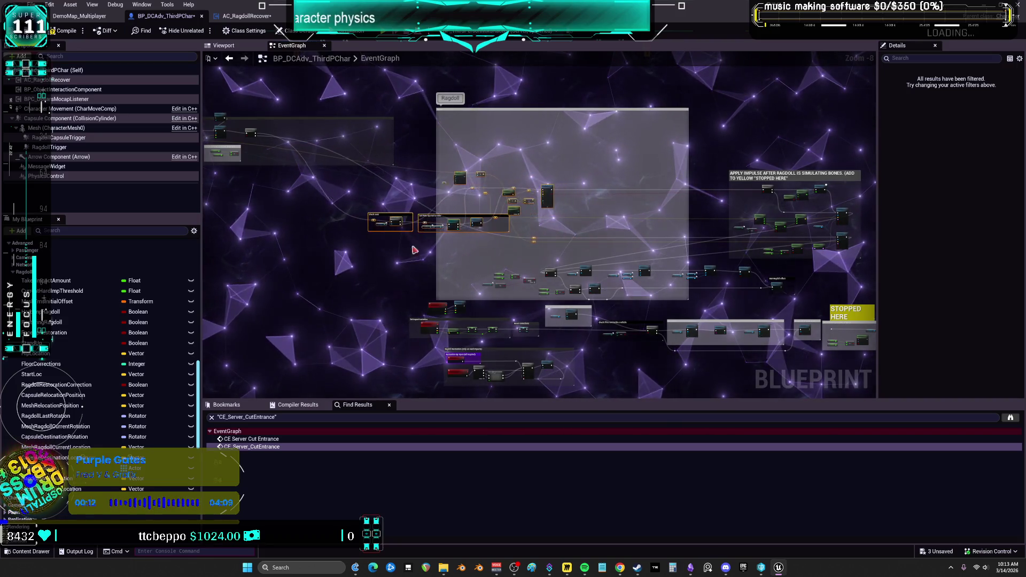
drag(379, 143, 531, 168)
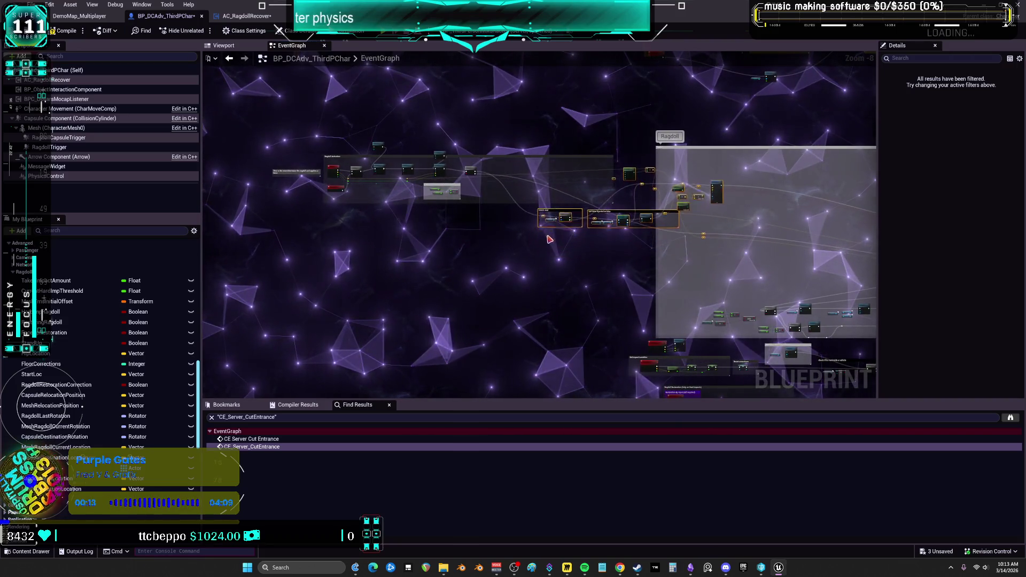
scroll(549, 239, up, 4)
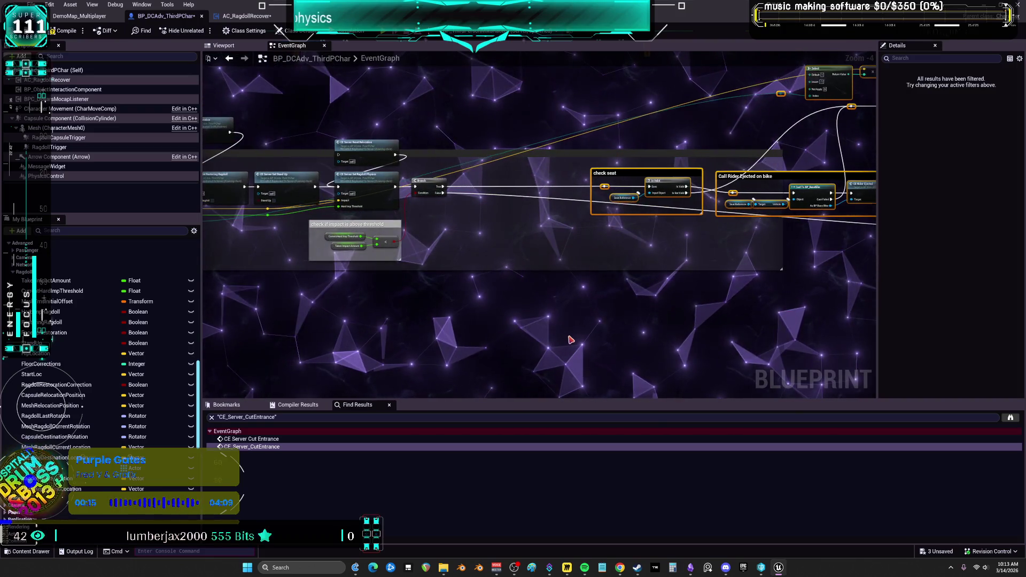
click(505, 272)
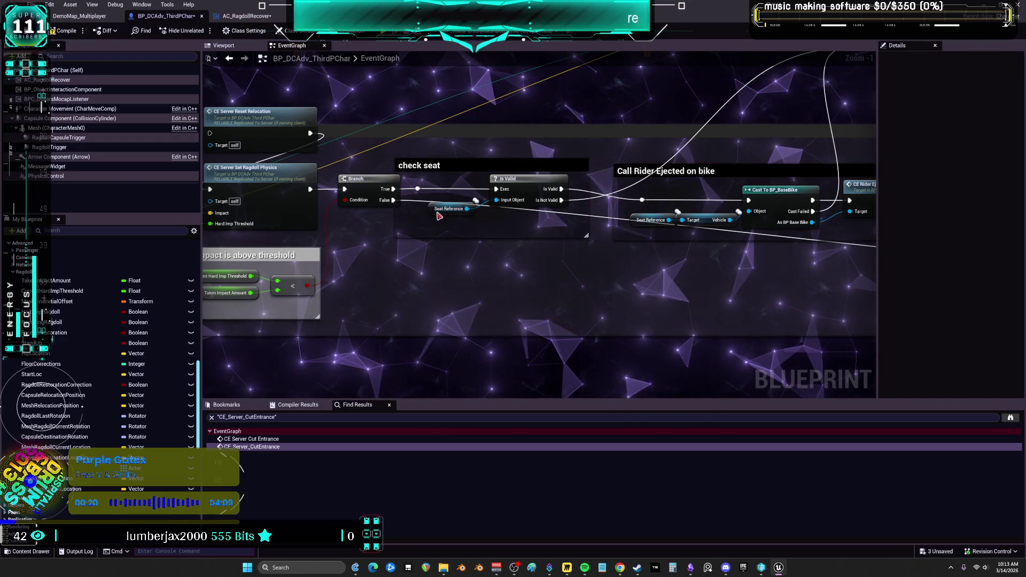
Step: Pull the Seat Reference and Is Valid nodes in closer to the Branch node
drag(439, 216, 426, 225)
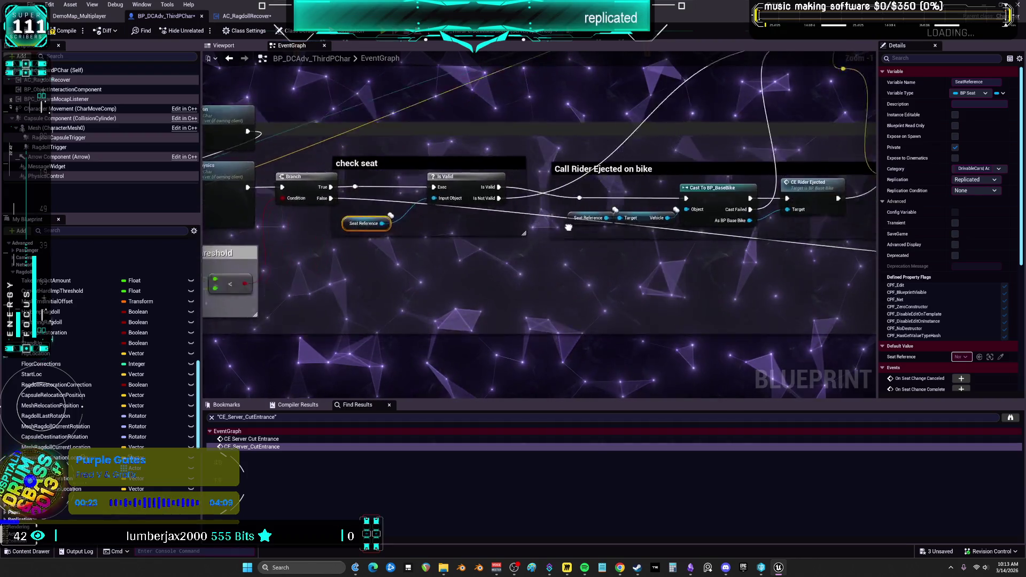
mouse_move(574, 237)
mouse_down()
mouse_move(611, 226)
mouse_move(594, 249)
mouse_move(580, 231)
mouse_up()
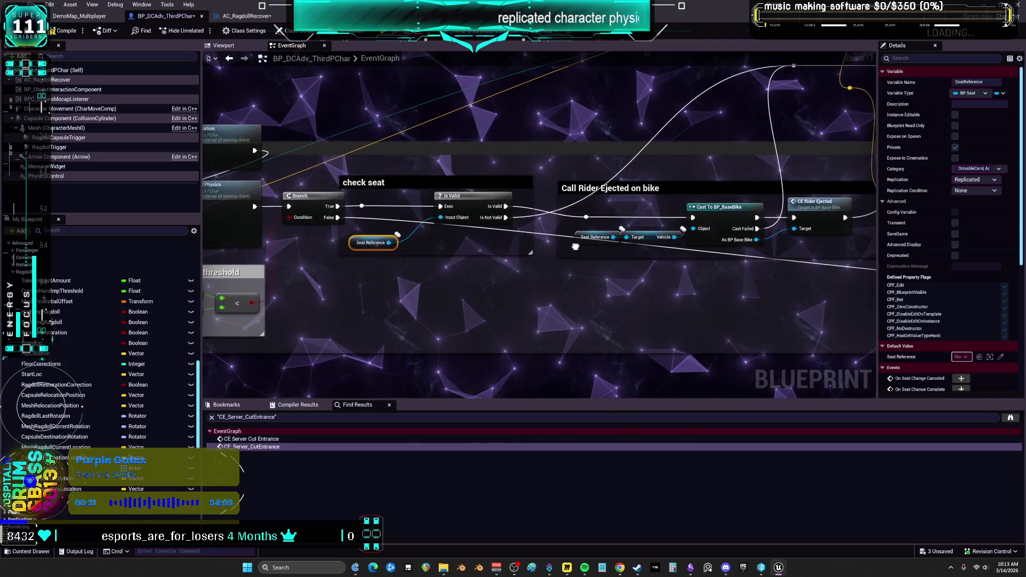
drag(511, 249, 513, 236)
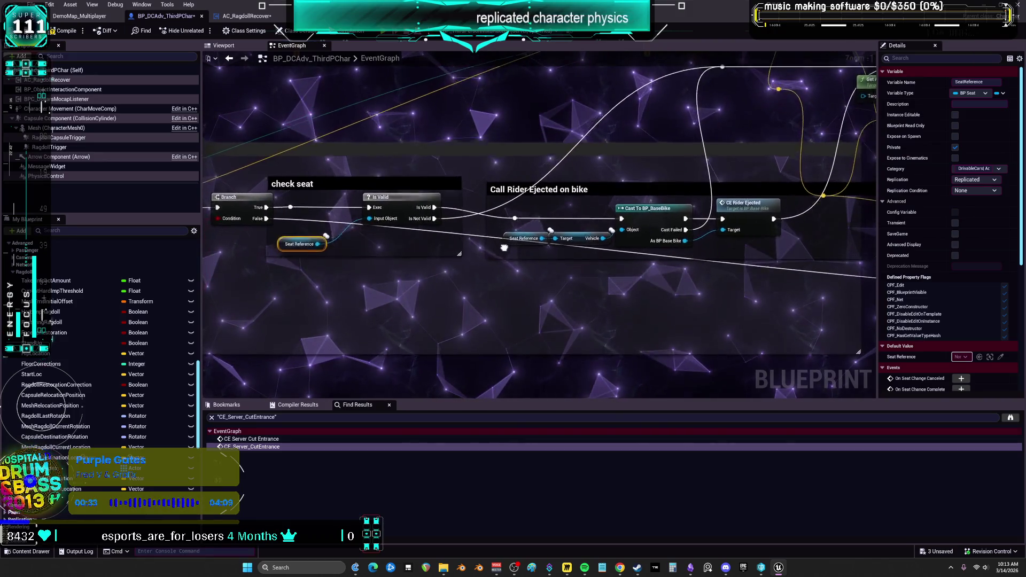
click(653, 221)
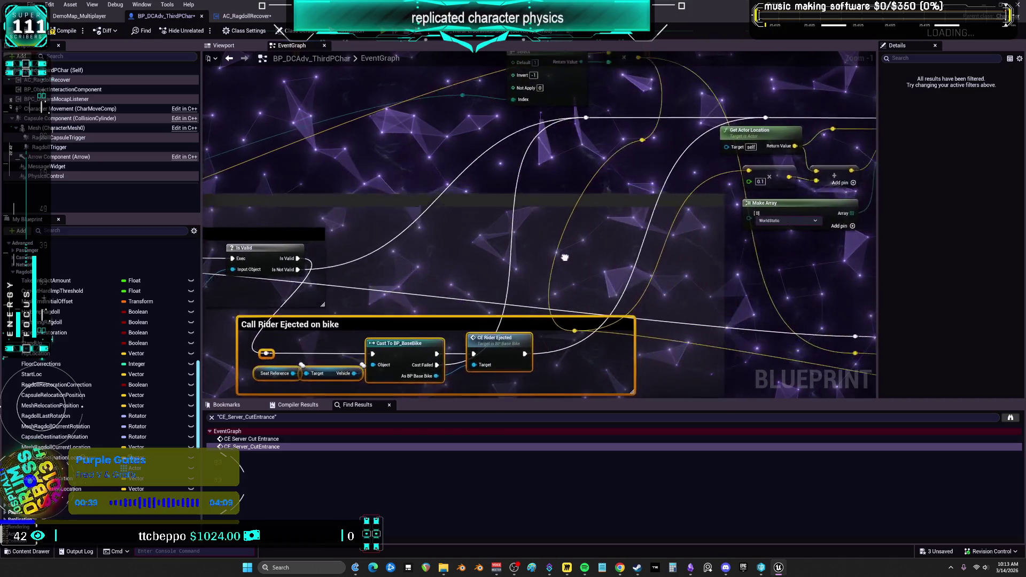
scroll(565, 258, down, 2)
drag(523, 221, 555, 225)
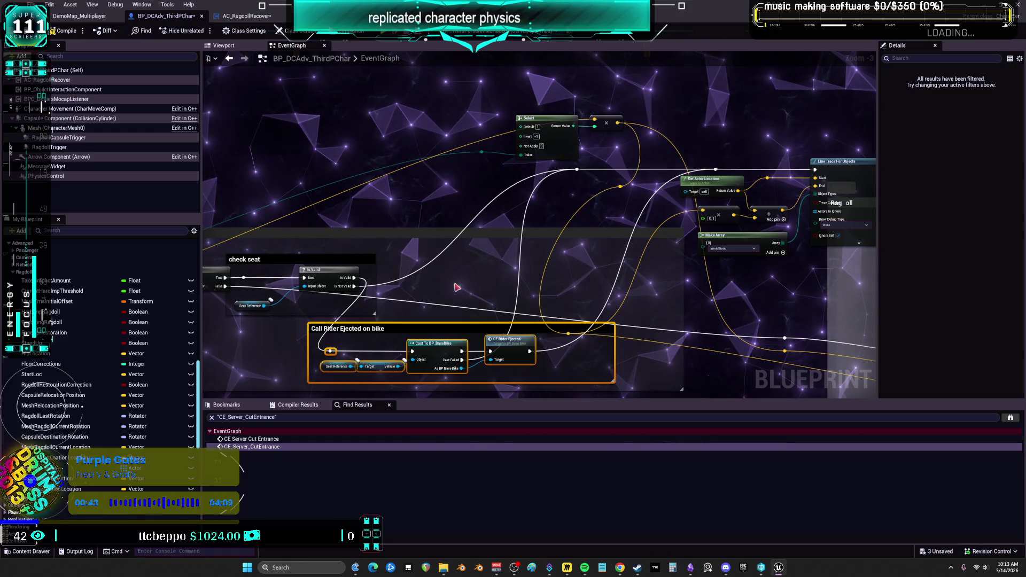
drag(435, 288, 468, 285)
click(443, 261)
scroll(461, 281, up, 2)
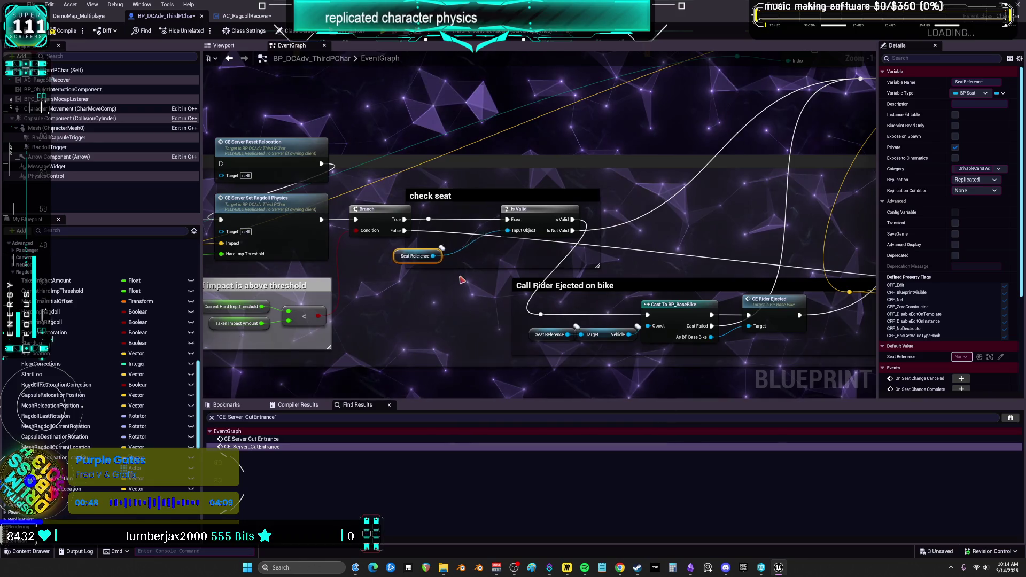
drag(364, 256, 381, 256)
drag(535, 210, 469, 212)
click(428, 223)
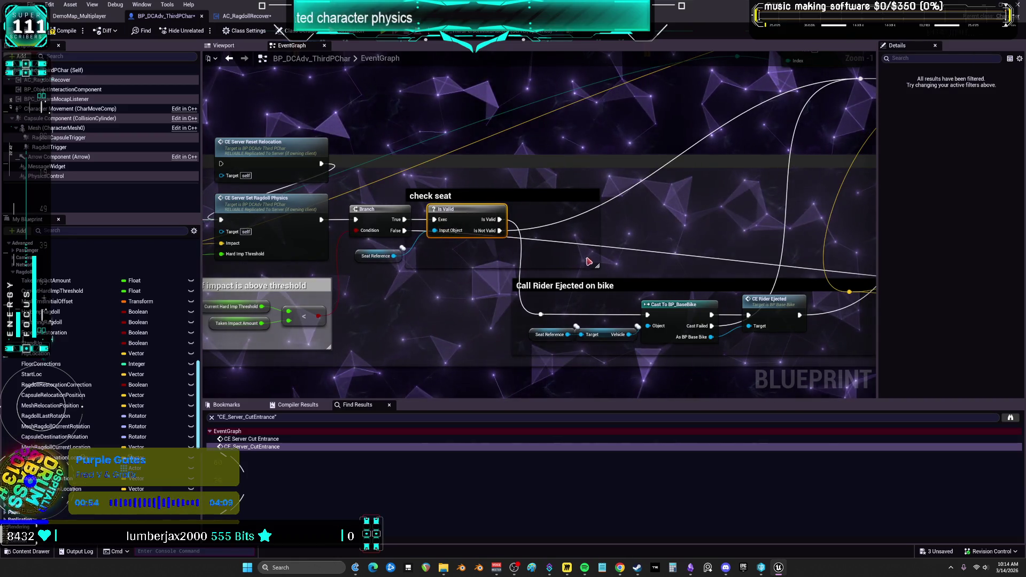
Step: Move the reroute knot up on the yellow wire feeding the Line Trace nodes
mouse_move(773, 312)
mouse_down()
mouse_move(705, 257)
mouse_move(643, 311)
mouse_up()
scroll(705, 257, down, 1)
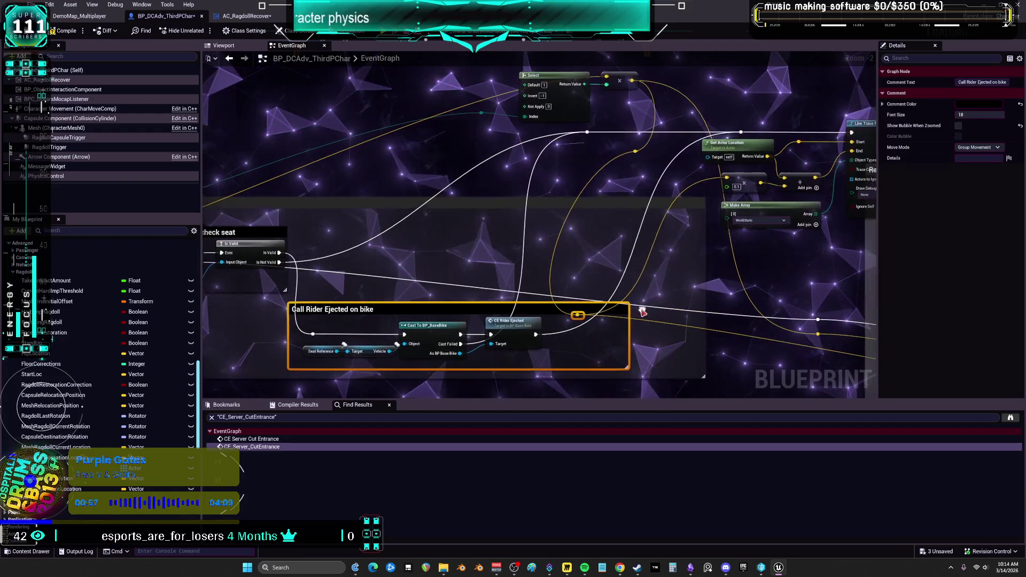
click(643, 312)
mouse_move(577, 316)
mouse_down()
mouse_move(562, 231)
mouse_move(569, 244)
mouse_up()
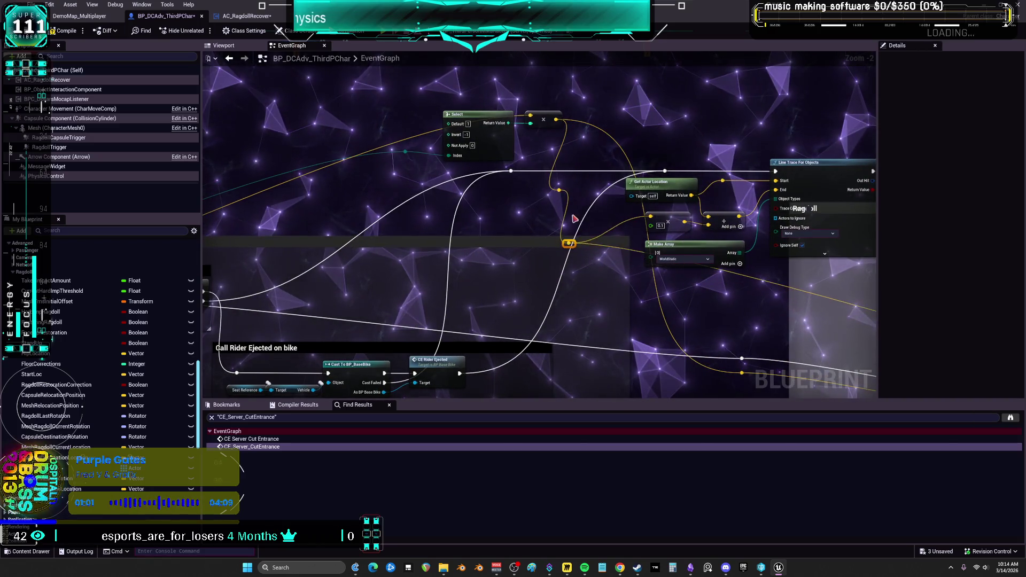
scroll(614, 211, up, 1)
drag(515, 224, 538, 241)
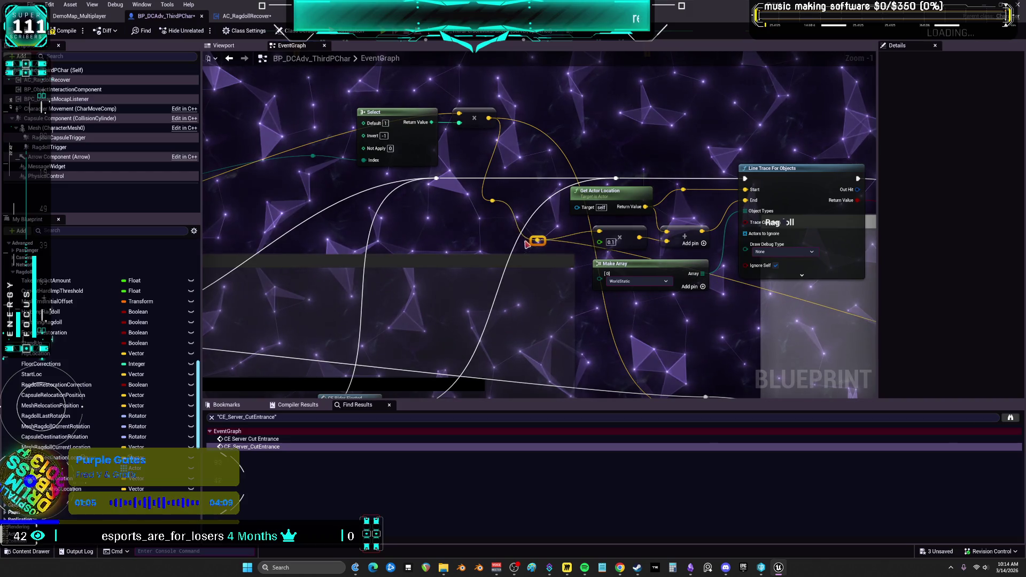
Step: Rewire the reroute knot's output and narrow the Call Rider Ejected on bike comment box
click(468, 227)
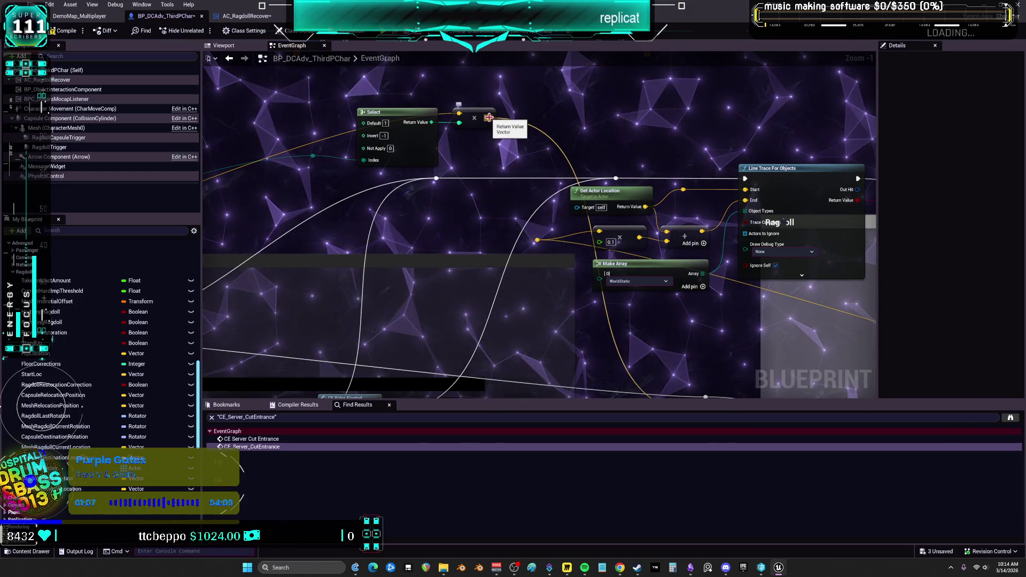
drag(491, 117, 541, 233)
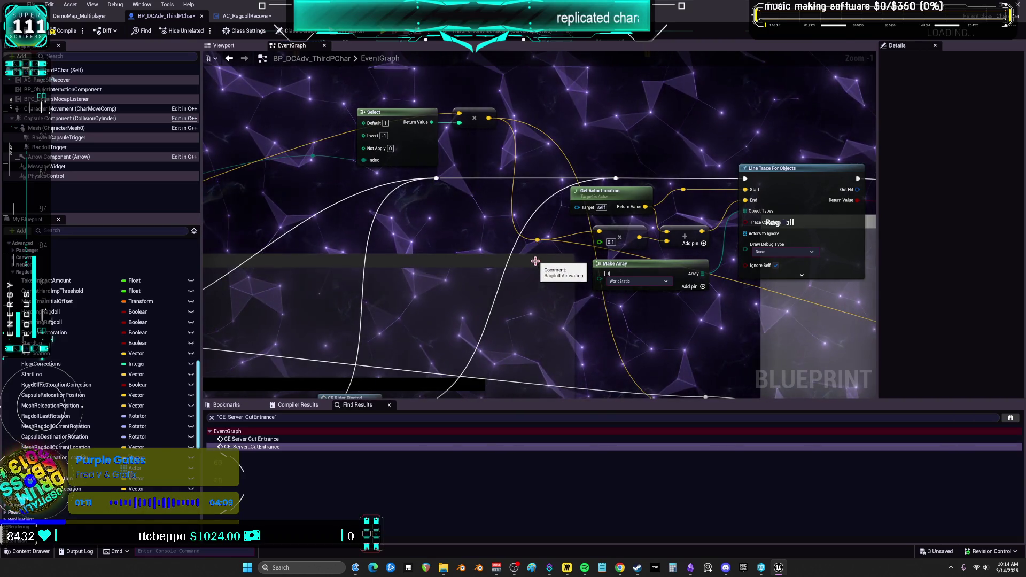
drag(456, 365, 455, 243)
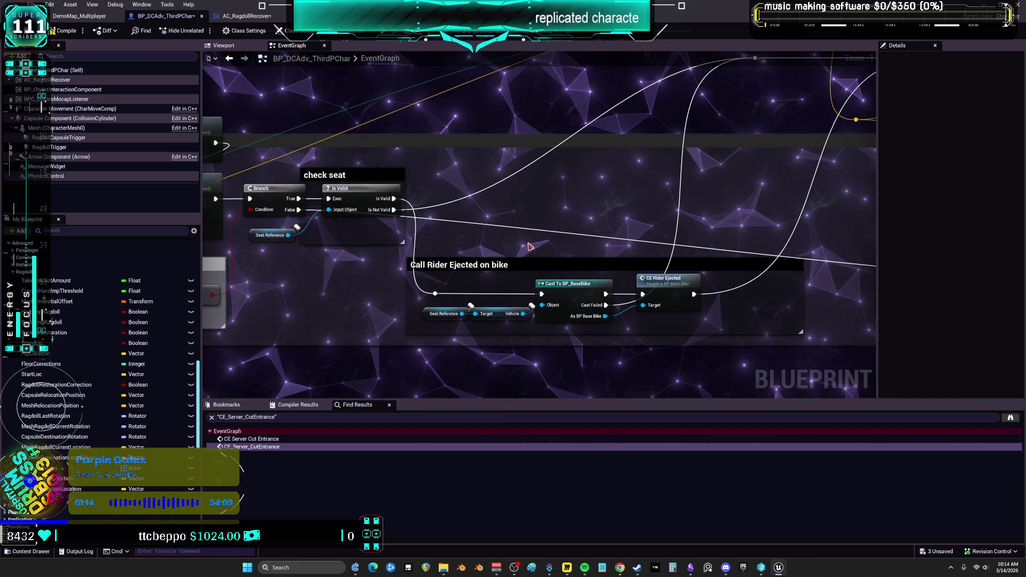
drag(789, 276, 637, 287)
Step: Move the check seat Is Valid node up and to the right
drag(735, 267, 685, 293)
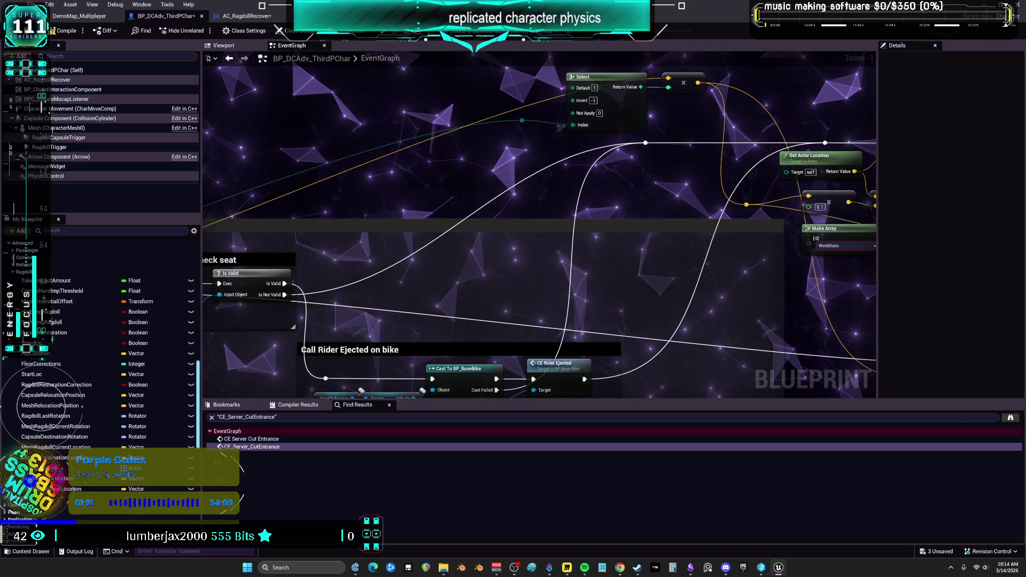
scroll(499, 232, down, 2)
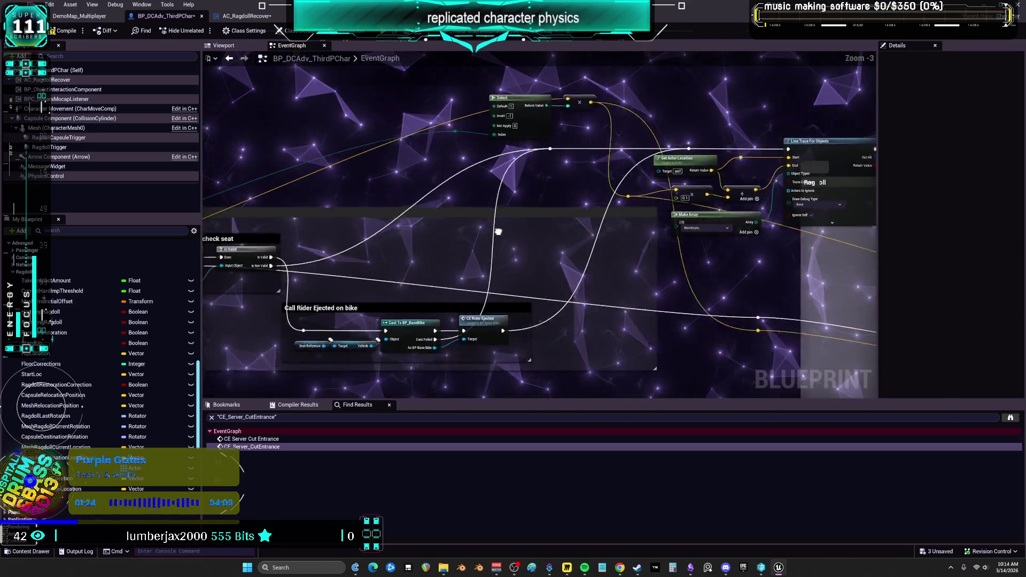
drag(498, 232, 617, 124)
click(645, 242)
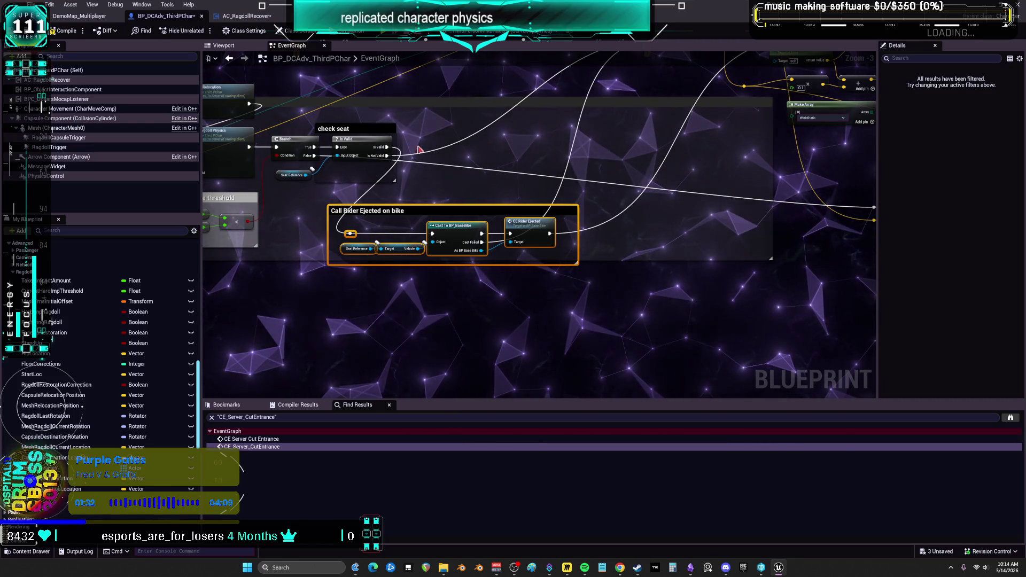
drag(379, 142, 426, 133)
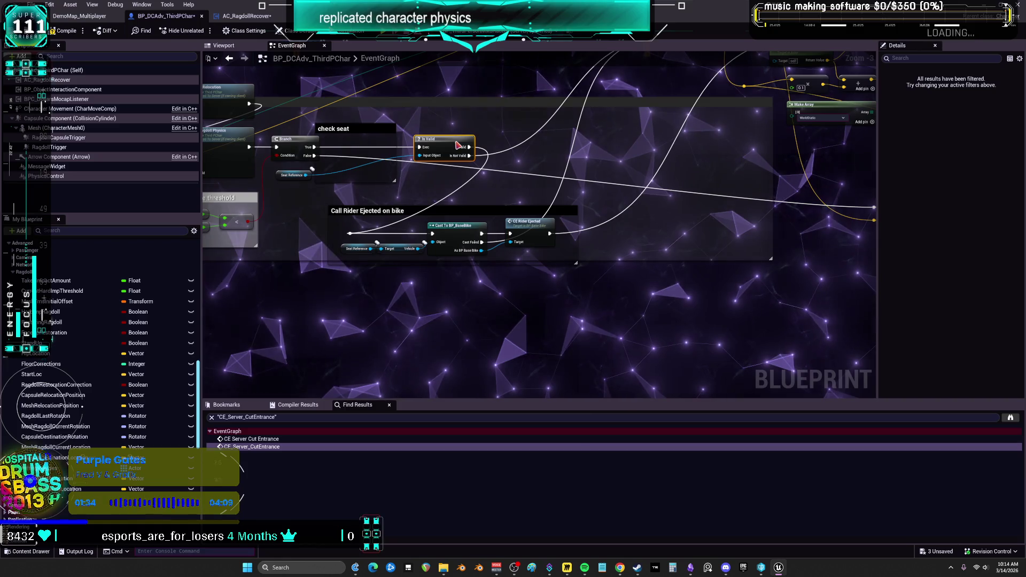
Step: Slide the top reroute knot left and set Seat Reference directly above Is Valid
mouse_move(313, 169)
mouse_down()
mouse_move(297, 200)
mouse_move(401, 169)
mouse_up()
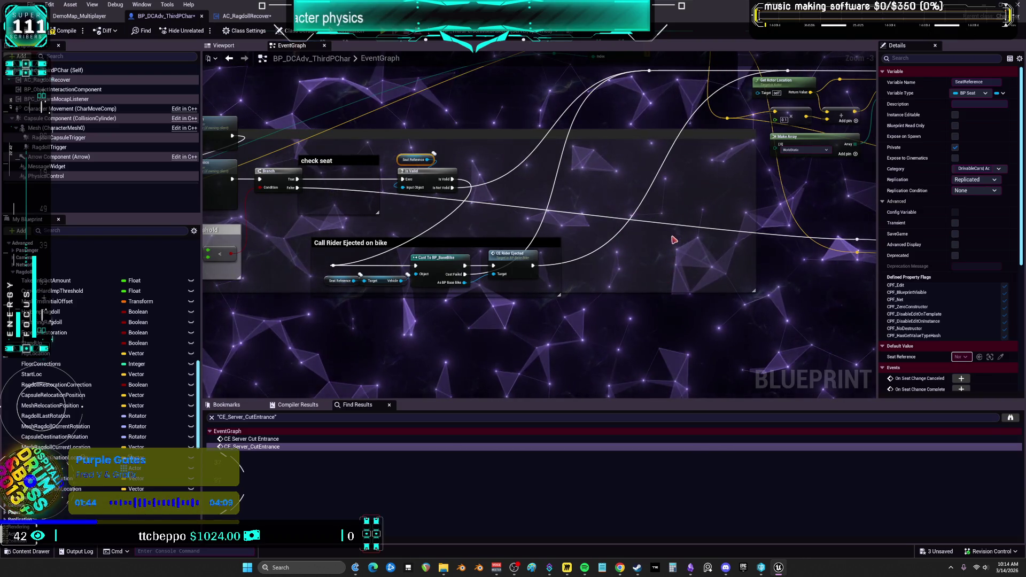
drag(706, 185, 645, 228)
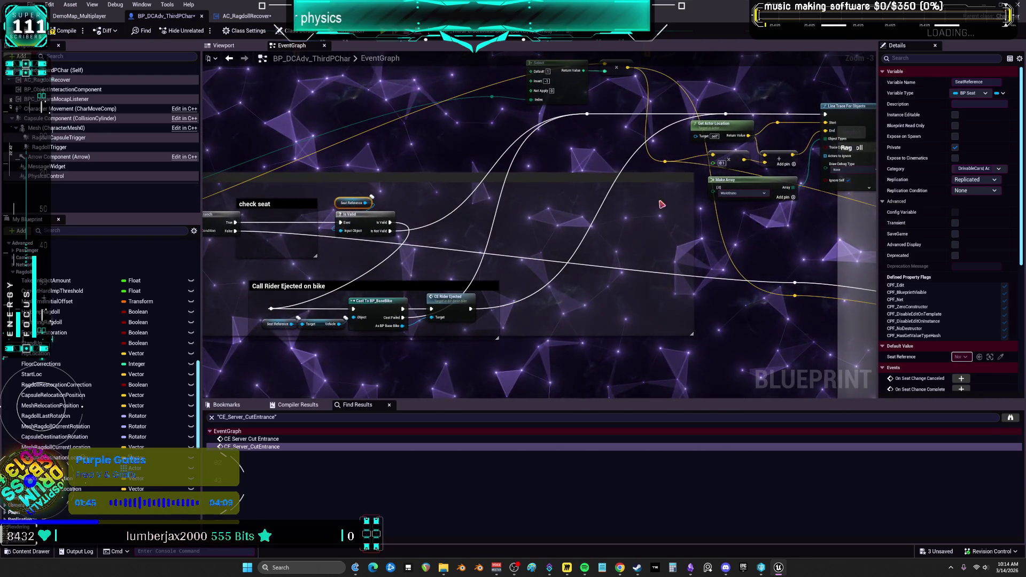
drag(726, 114, 700, 114)
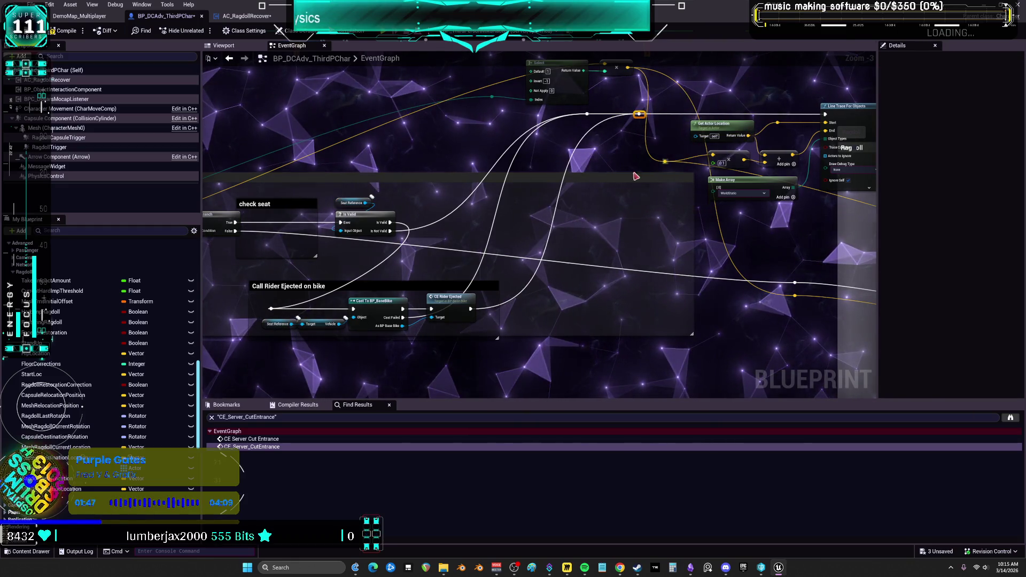
key(Left)
mouse_move(363, 193)
mouse_down()
mouse_move(335, 238)
mouse_move(394, 217)
mouse_up()
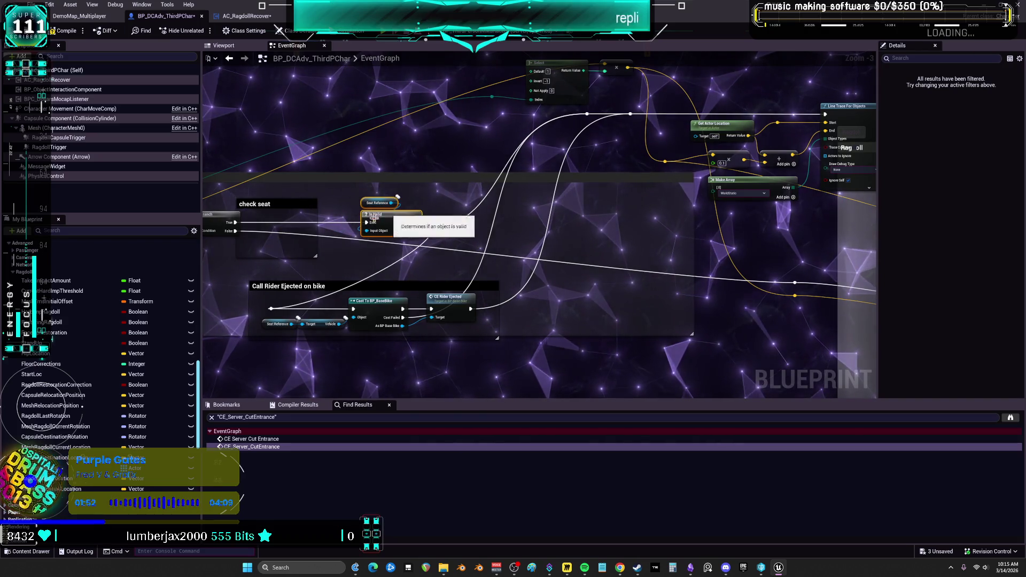
click(344, 228)
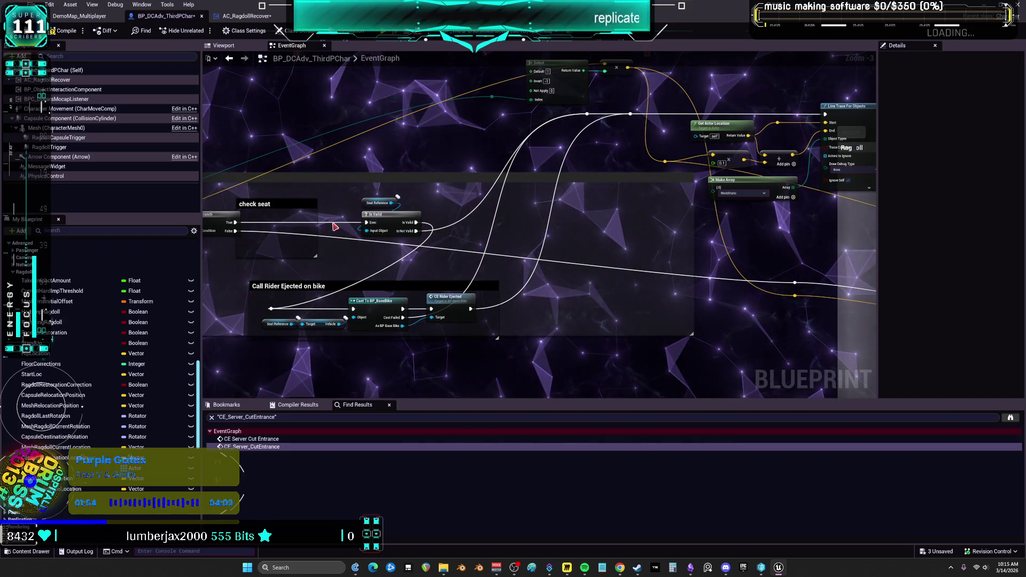
Step: Disconnect Branch True from the seat check and wire it straight to the later reroute
scroll(340, 225, up, 4)
right_click(449, 206)
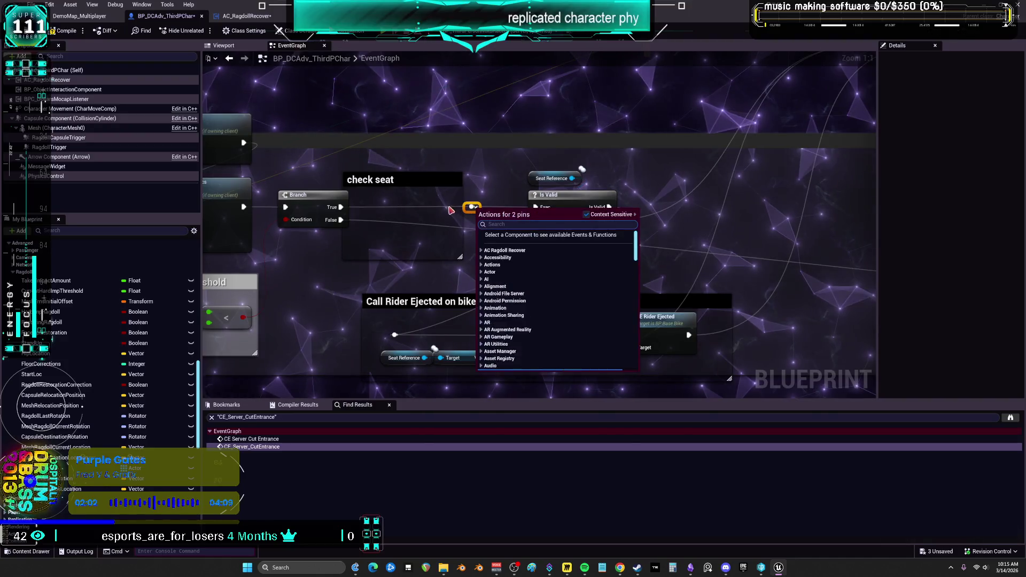
click(497, 230)
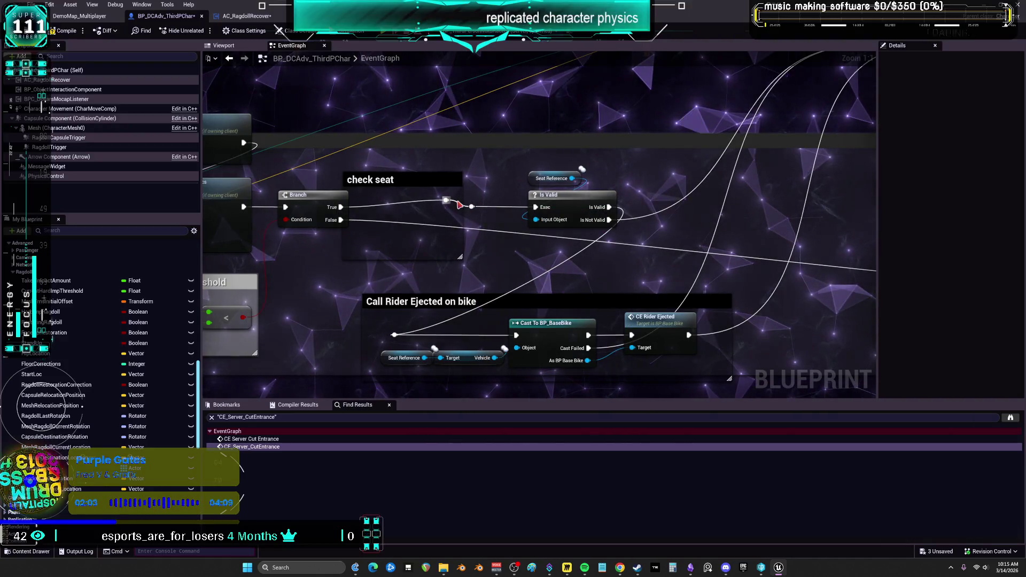
alt+click(472, 208)
mouse_move(446, 200)
mouse_down()
mouse_move(673, 75)
mouse_move(657, 90)
mouse_up()
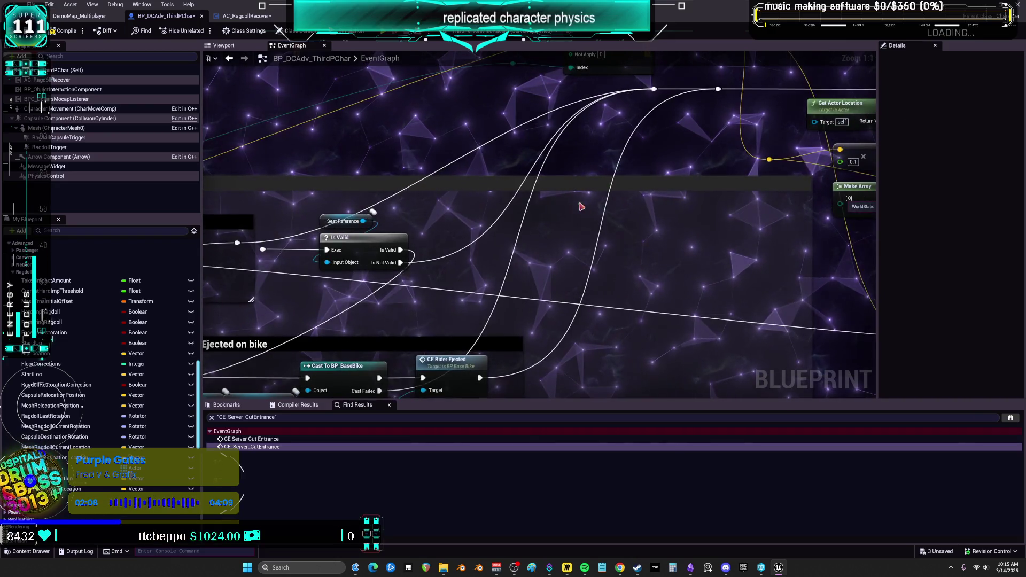
Step: Move Seat Reference and Is Valid down, refit the check seat comment, and add a True-wire reroute
scroll(588, 199, down, 2)
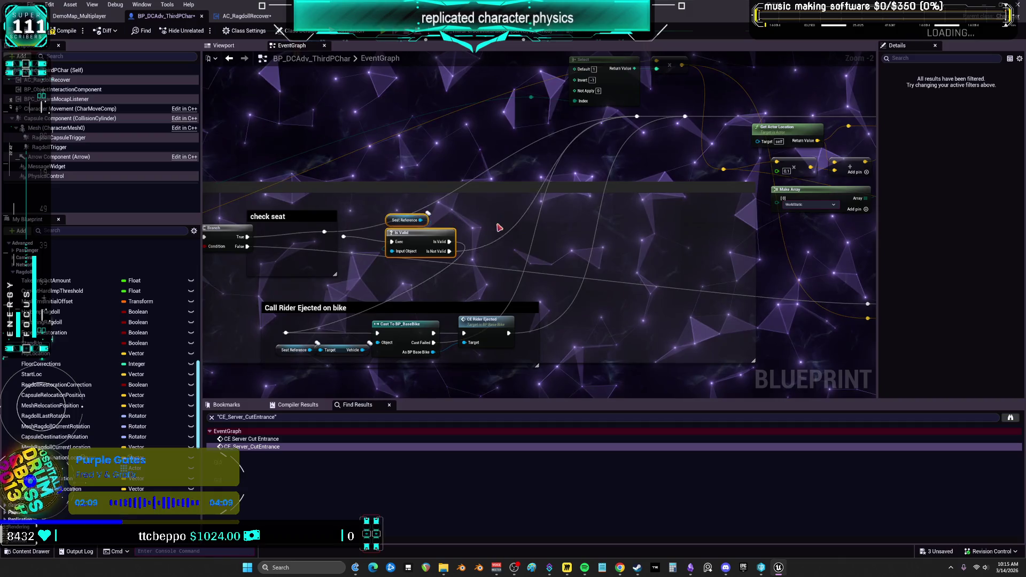
drag(430, 220, 430, 250)
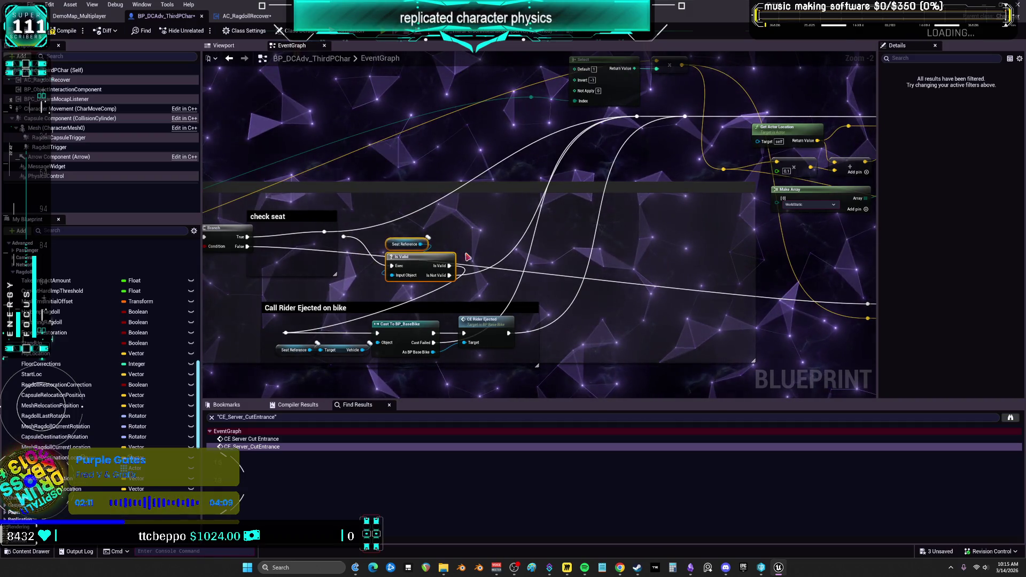
drag(331, 222, 456, 226)
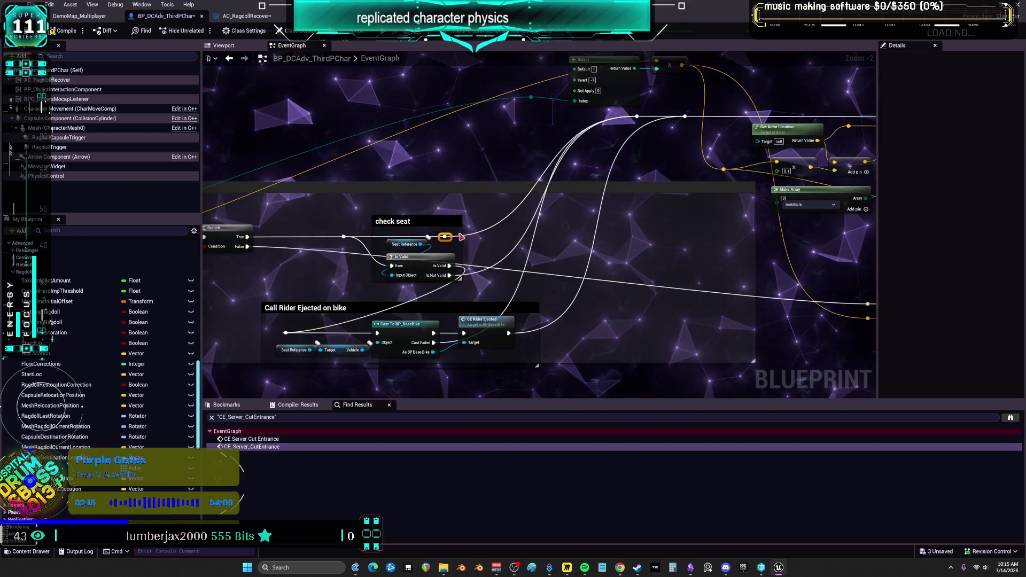
double_click(338, 236)
drag(339, 237, 325, 232)
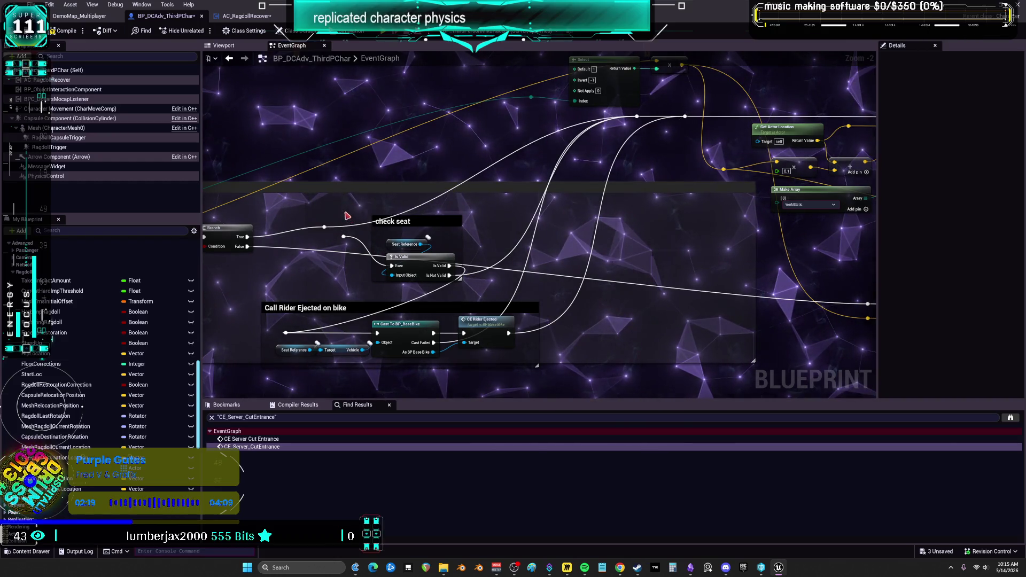
double_click(360, 220)
Step: Title the comment 'bypass motorcyclecheck', fixing the typo
text(by)
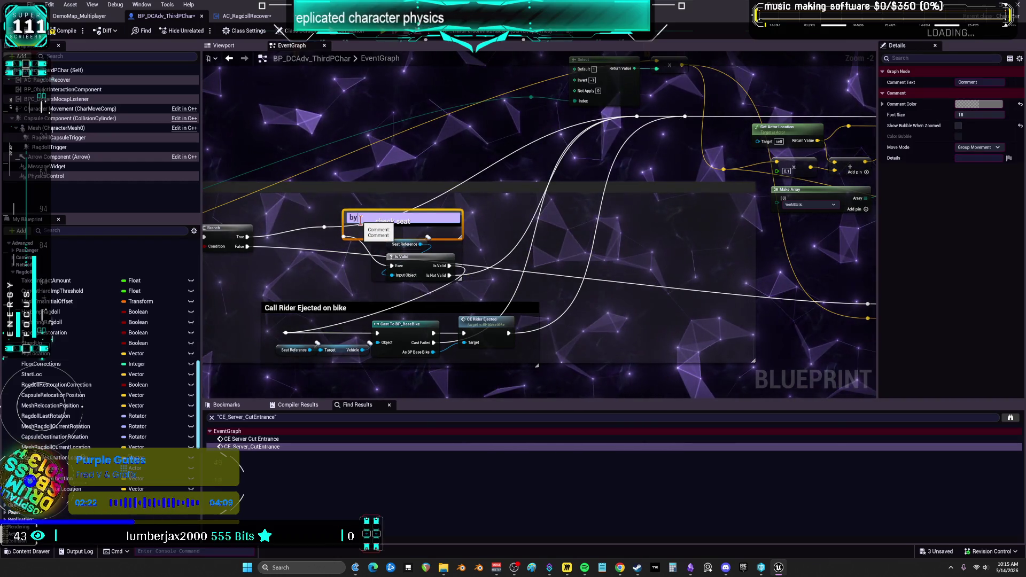
text(pass motorcyclecheclk)
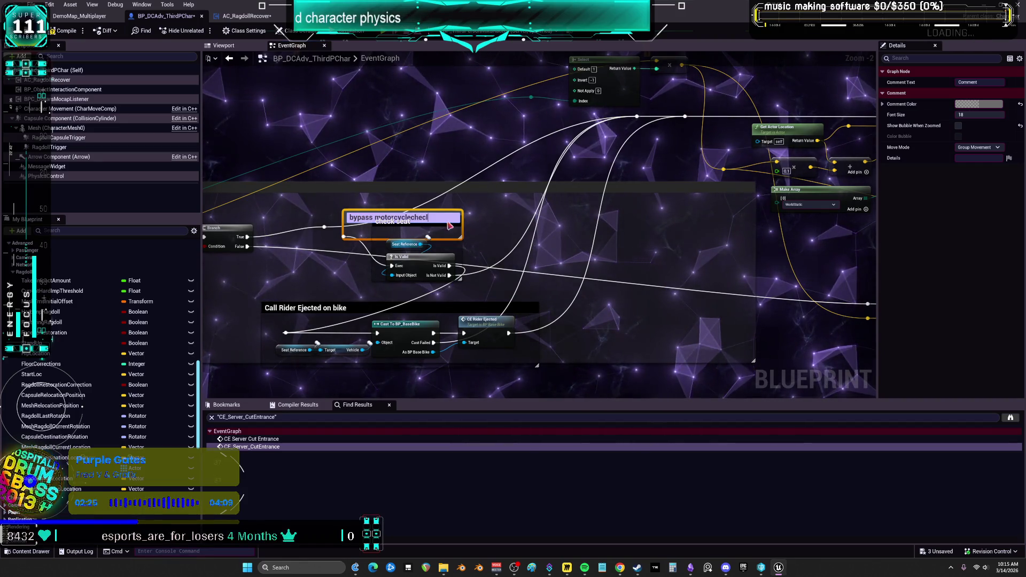
key(BackSpace)
key(BackSpace)
text(k)
click(446, 155)
Step: Change the comment colour to a bright magenta
click(381, 214)
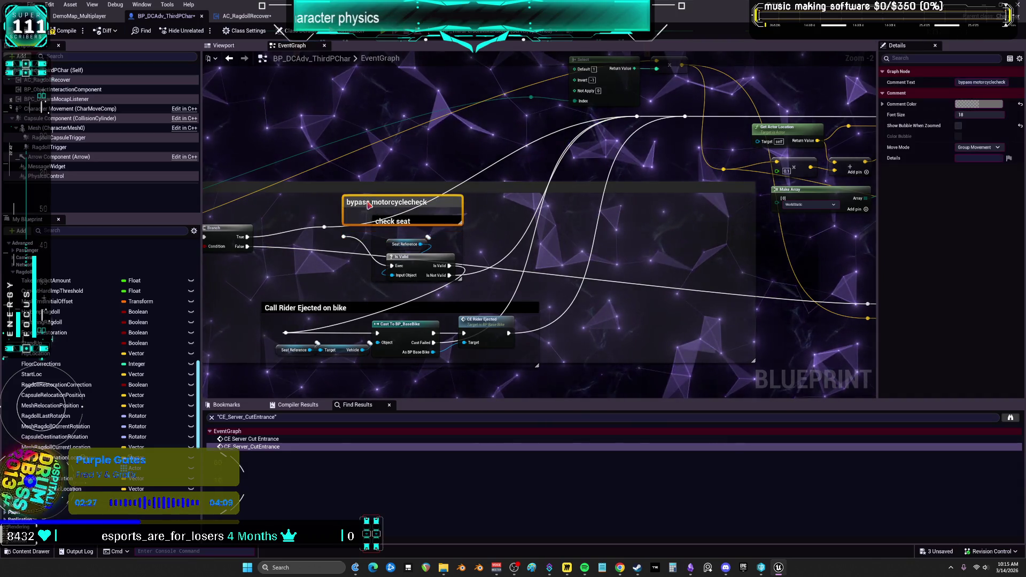
click(980, 104)
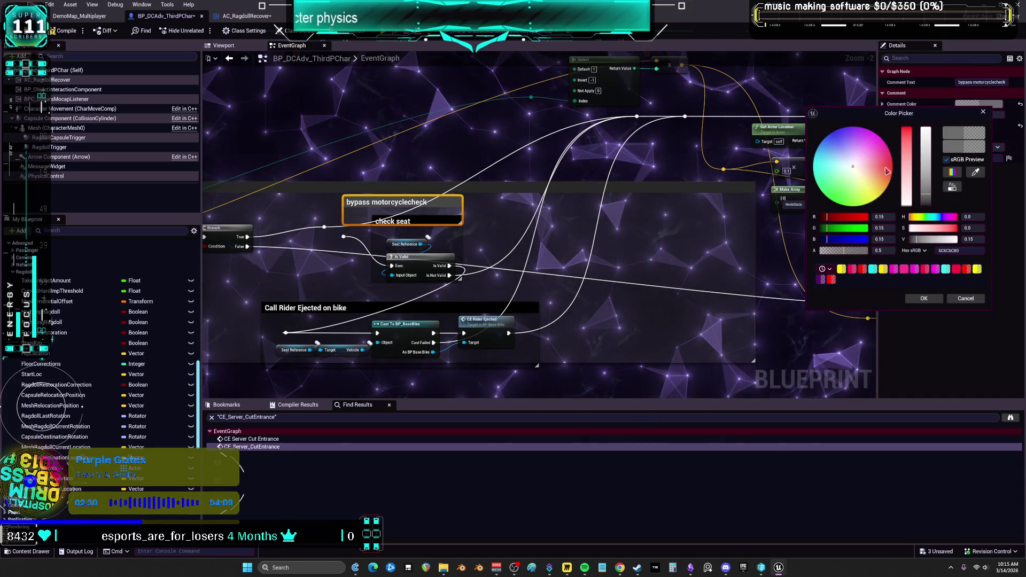
click(881, 138)
drag(905, 188, 926, 131)
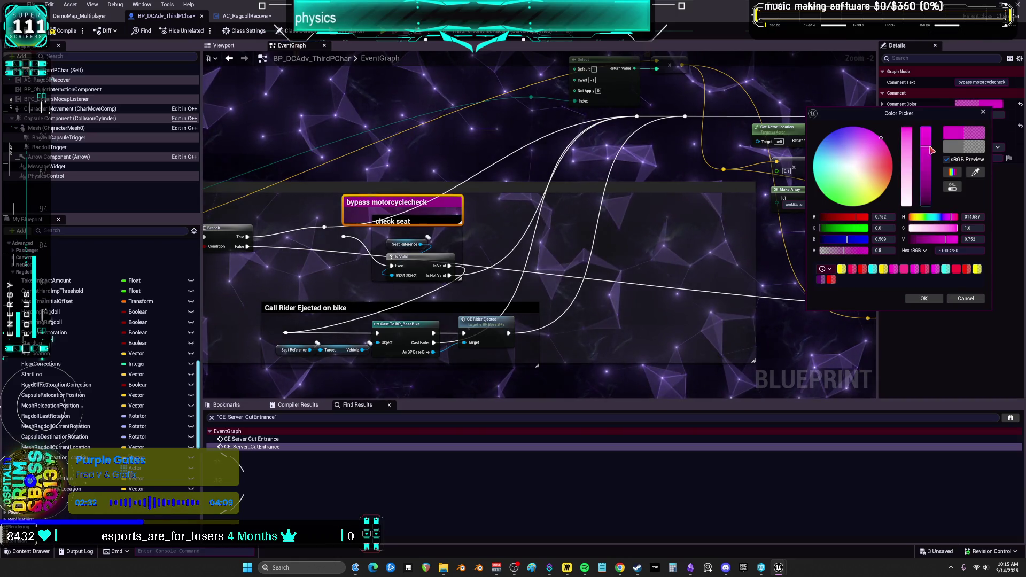
click(924, 299)
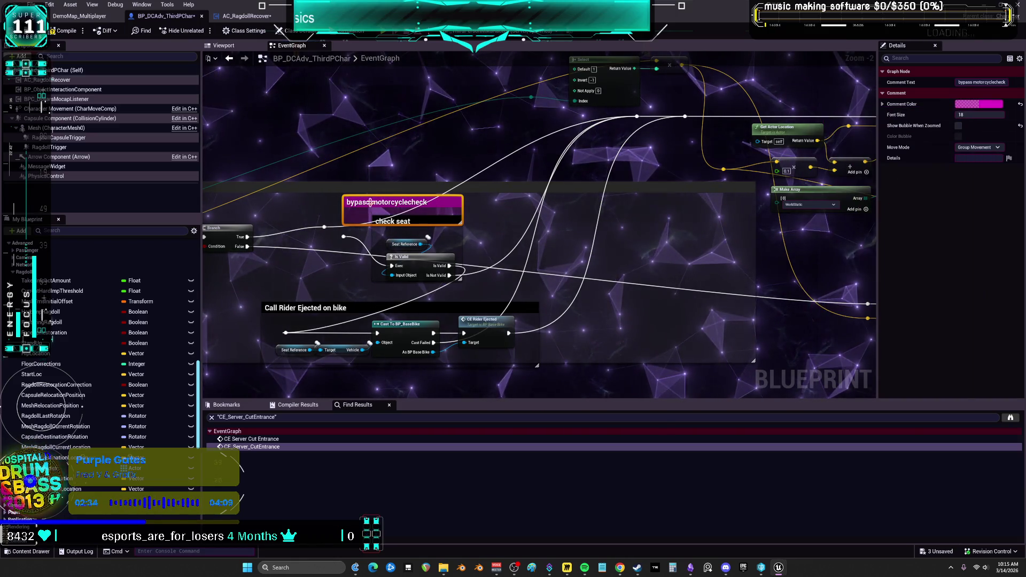
Step: Correct the comment title to 'bypassed motorcyclecheck'
double_click(374, 202)
click(372, 203)
text(ed)
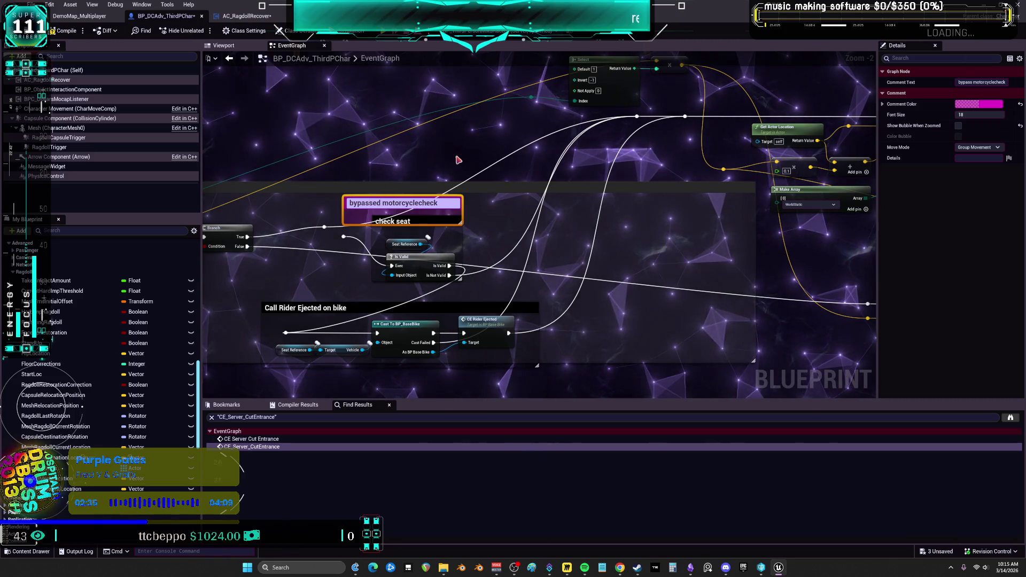
click(442, 239)
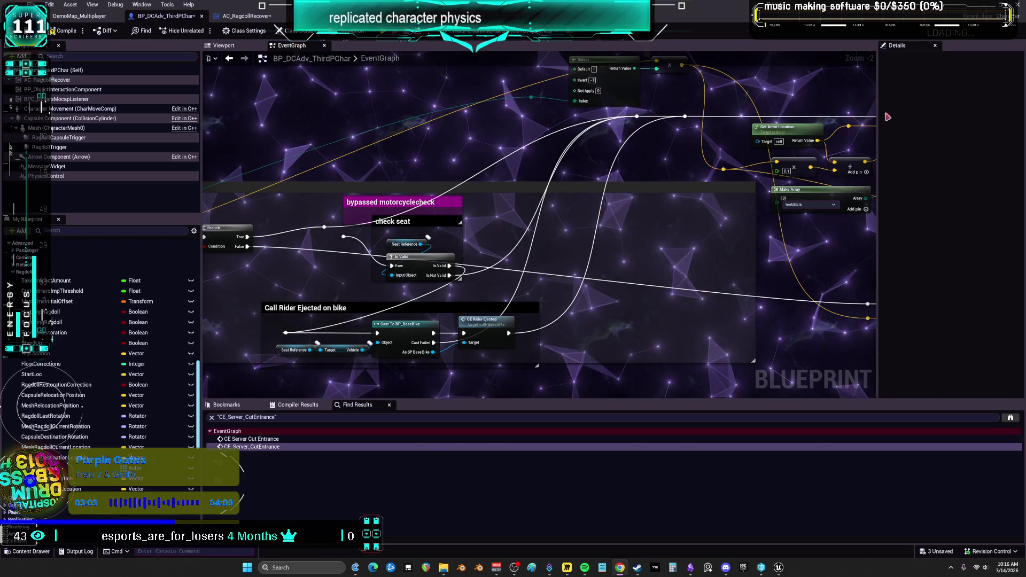
scroll(522, 264, down, 1)
scroll(692, 188, down, 1)
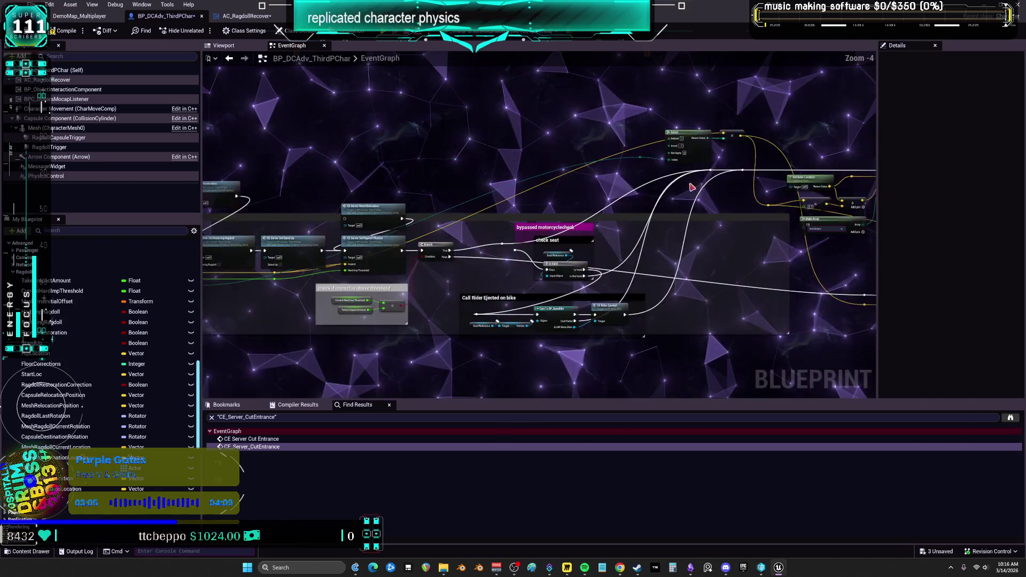
scroll(693, 187, down, 6)
drag(552, 66, 626, 270)
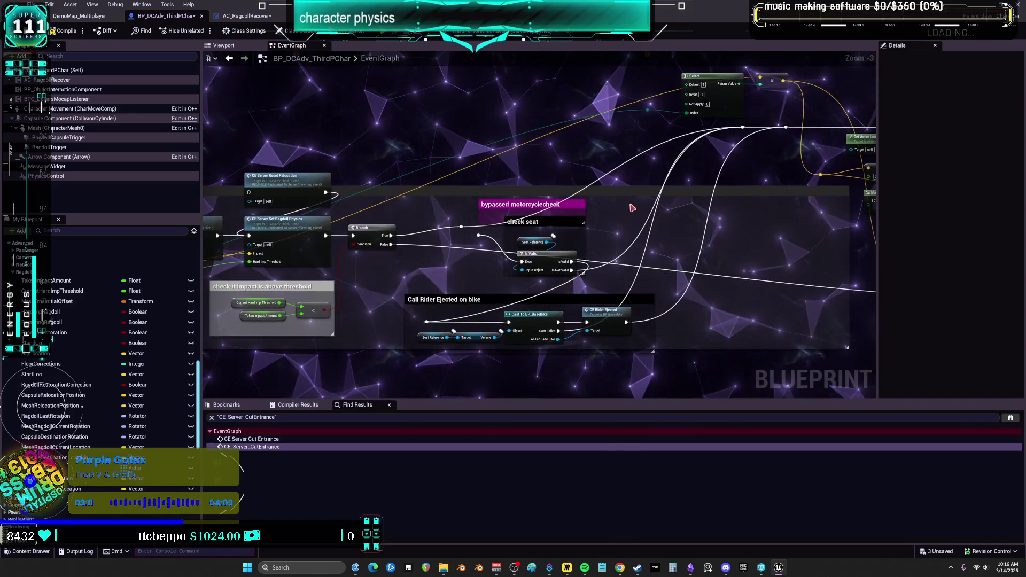
drag(680, 331, 507, 264)
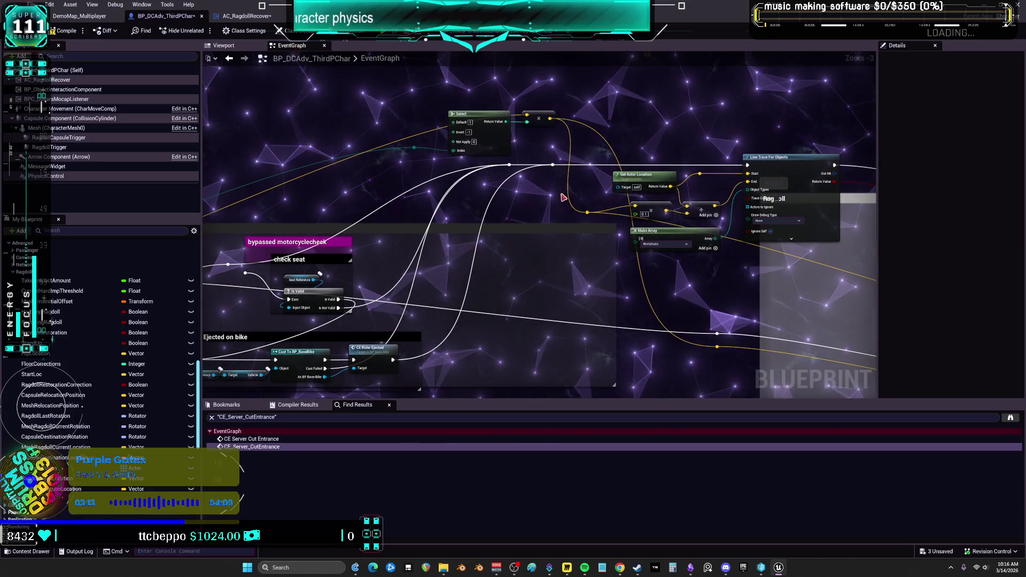
Step: Move the Select and multiply nodes further left
drag(563, 197, 717, 231)
mouse_move(552, 183)
mouse_down()
mouse_move(515, 188)
mouse_move(481, 160)
mouse_move(528, 183)
mouse_up()
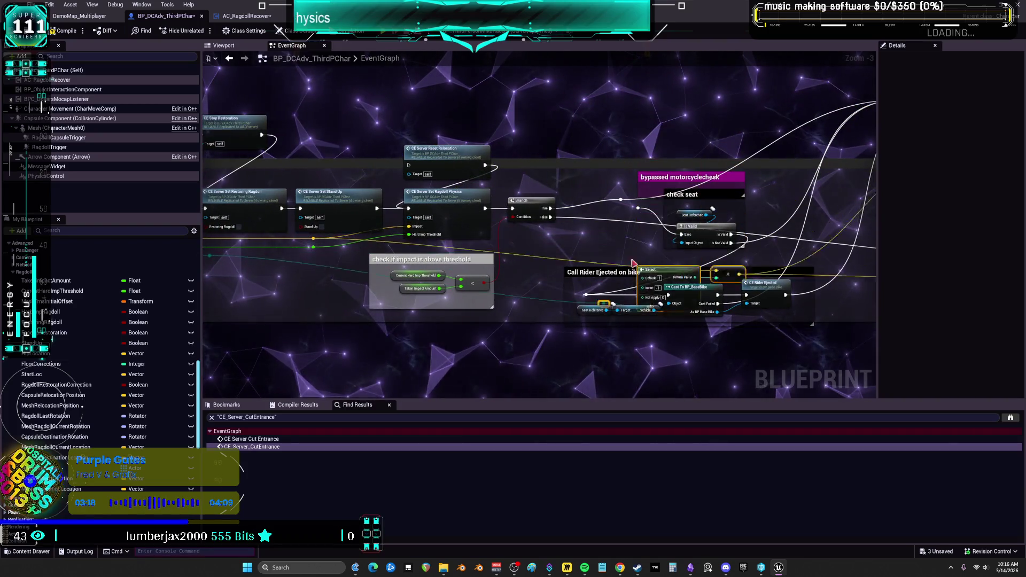
drag(683, 208, 657, 164)
Step: Box-select the Line Trace For Objects, Get Actor Location and Make Array nodes and shift them left
drag(718, 291, 515, 309)
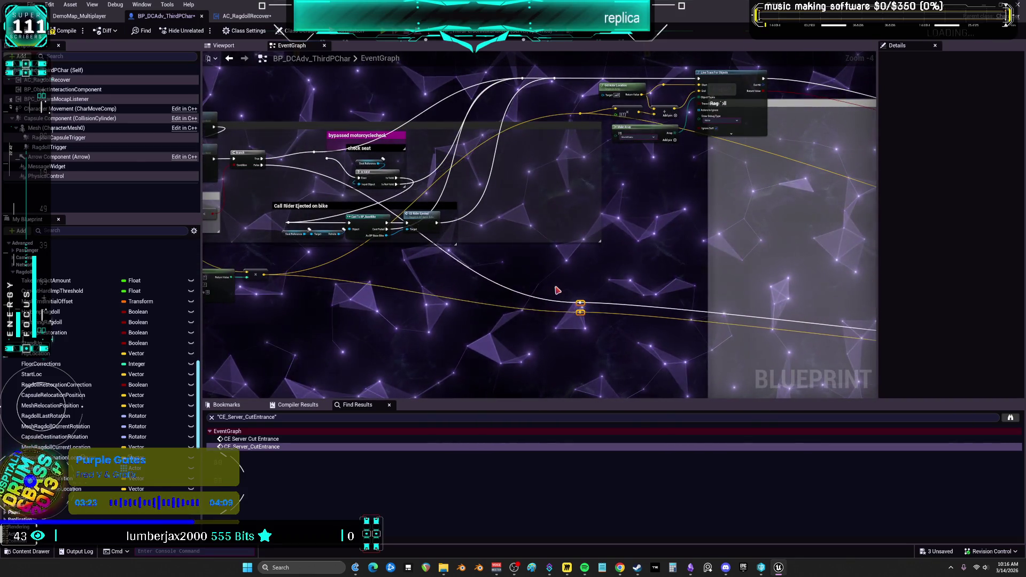
drag(557, 284, 383, 202)
scroll(382, 201, down, 2)
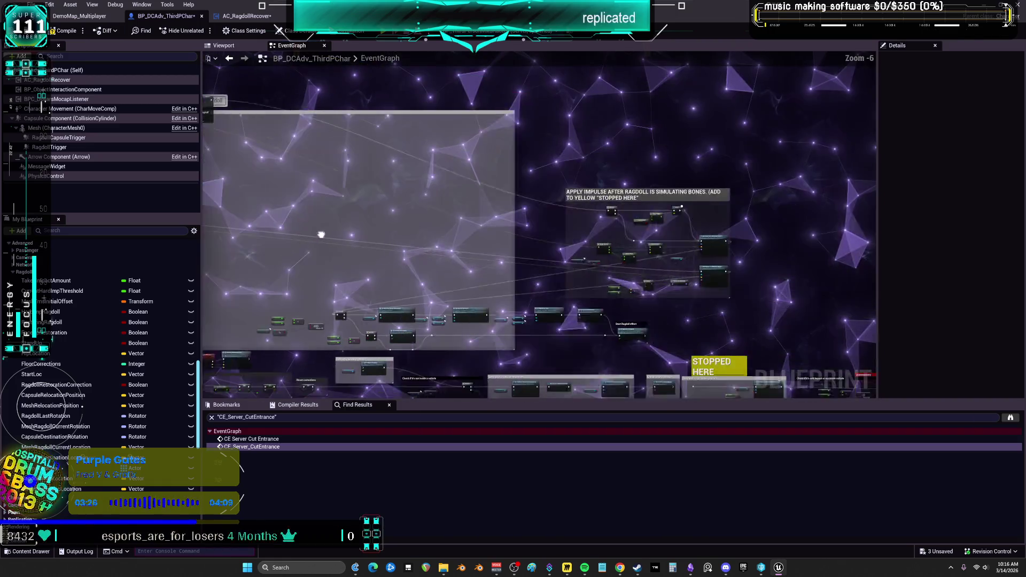
drag(321, 231, 642, 242)
scroll(642, 242, up, 3)
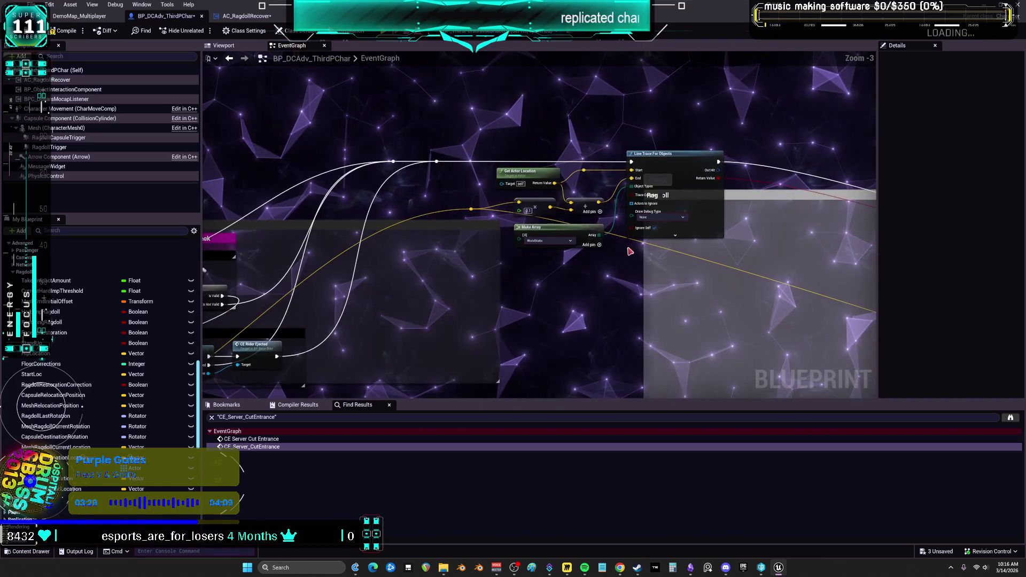
drag(504, 118, 569, 171)
drag(643, 249, 647, 259)
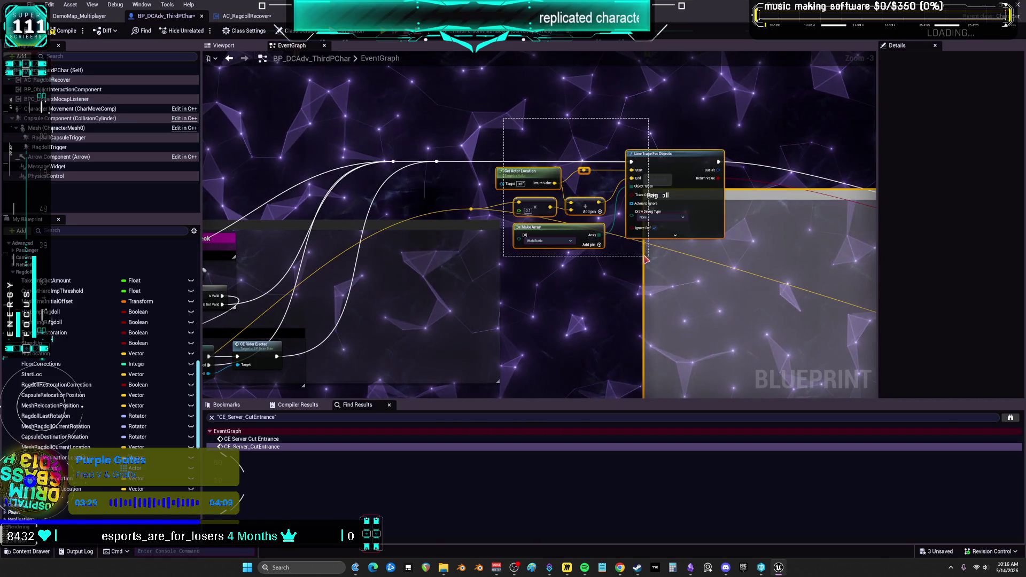
drag(623, 293, 597, 305)
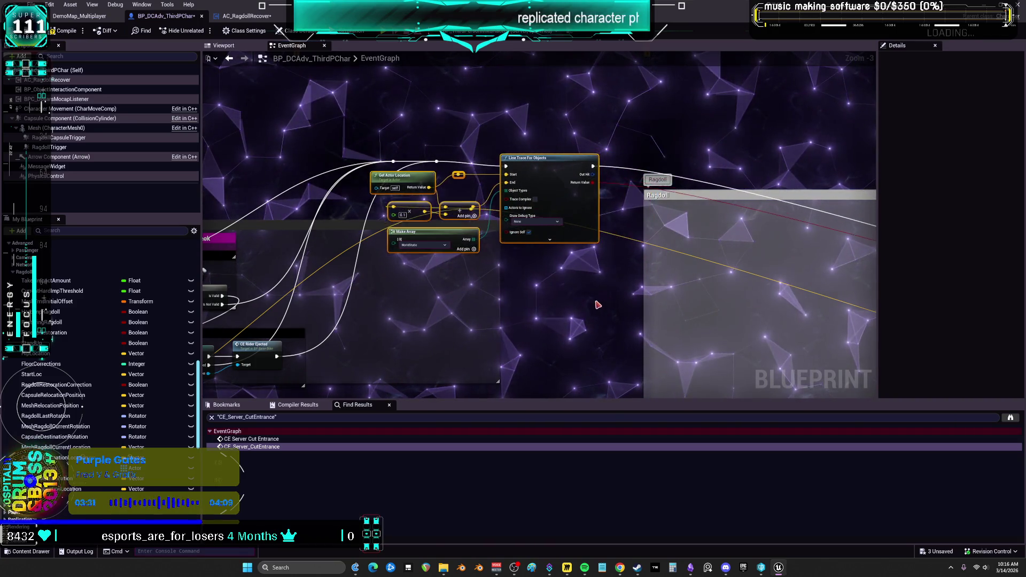
Step: Add the wire reroute knot to the trace group and place it beneath the seat check comments
drag(525, 196, 704, 162)
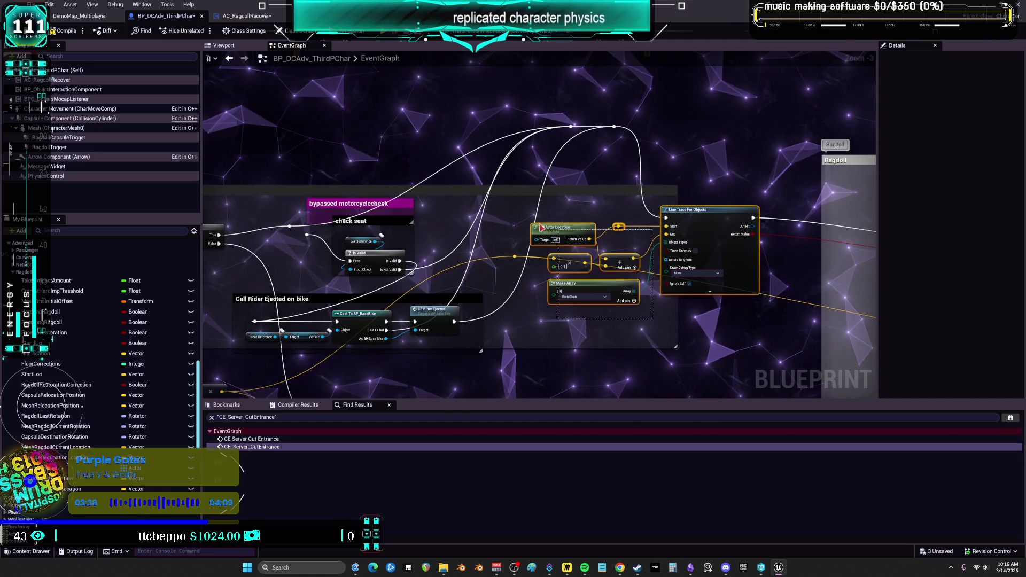
drag(541, 227, 510, 225)
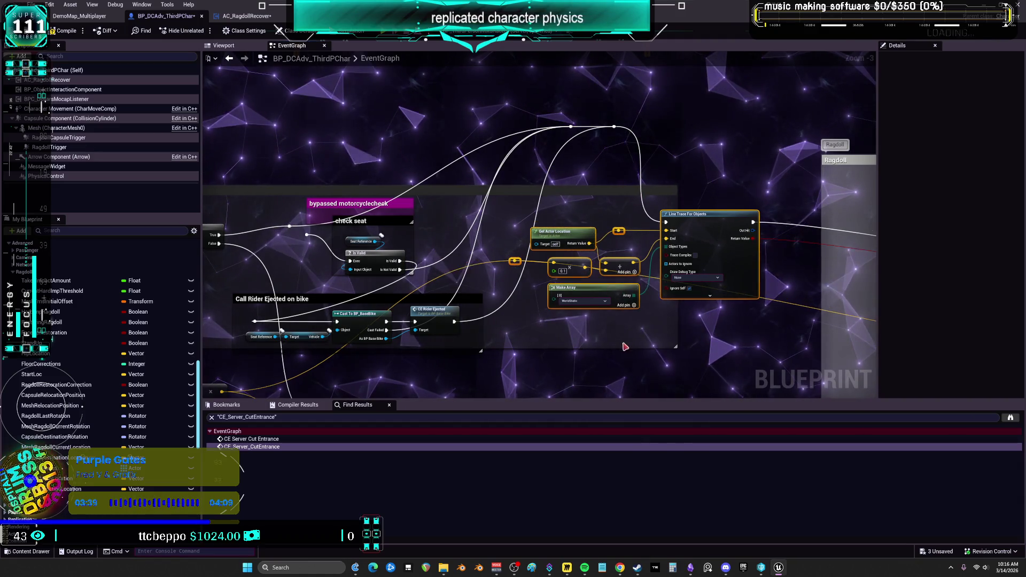
mouse_move(628, 288)
mouse_down()
mouse_move(655, 158)
mouse_move(644, 263)
mouse_move(666, 237)
mouse_move(654, 201)
mouse_move(614, 183)
mouse_move(642, 199)
mouse_up()
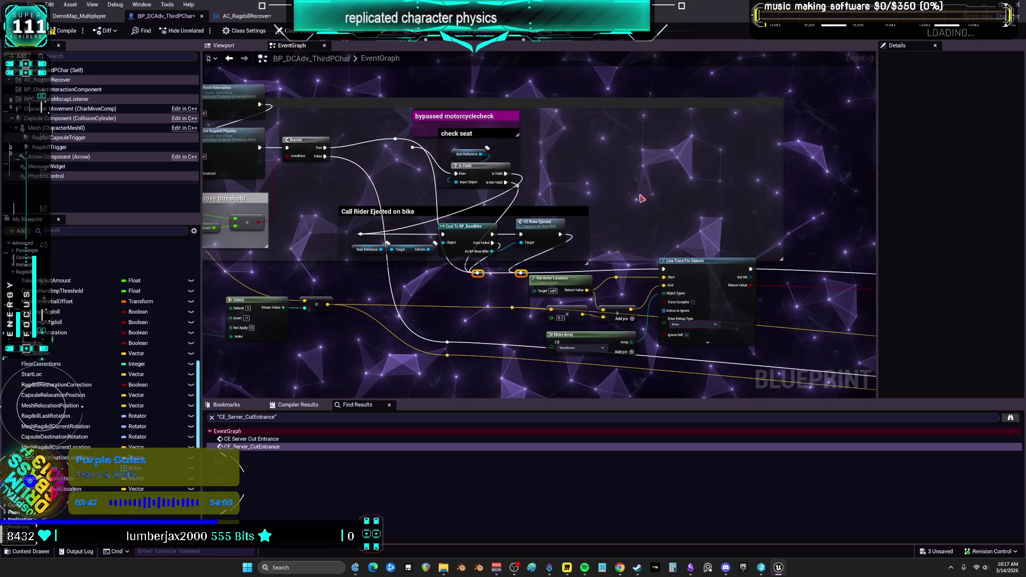
click(642, 198)
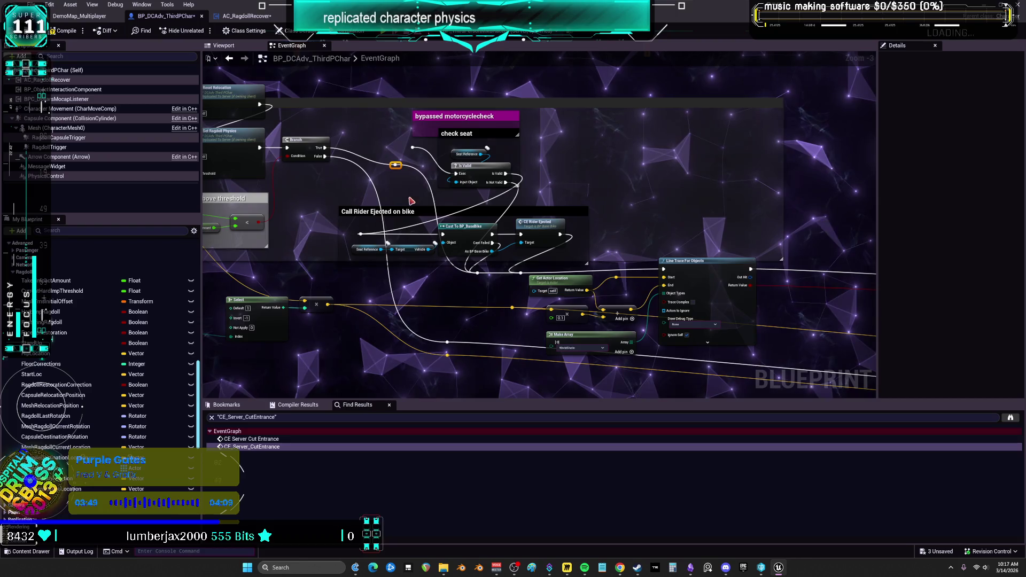
click(477, 274)
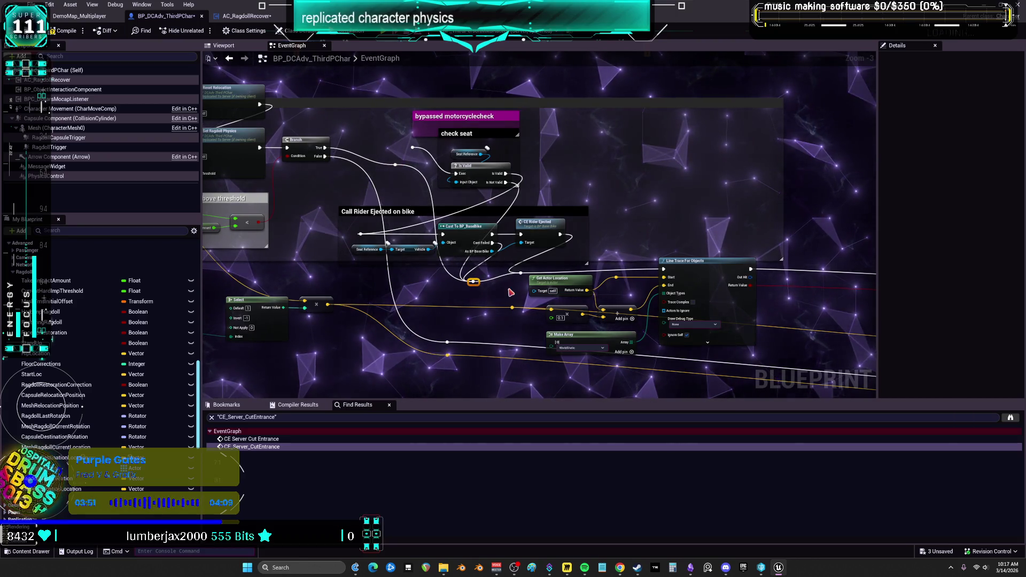
drag(733, 242, 726, 221)
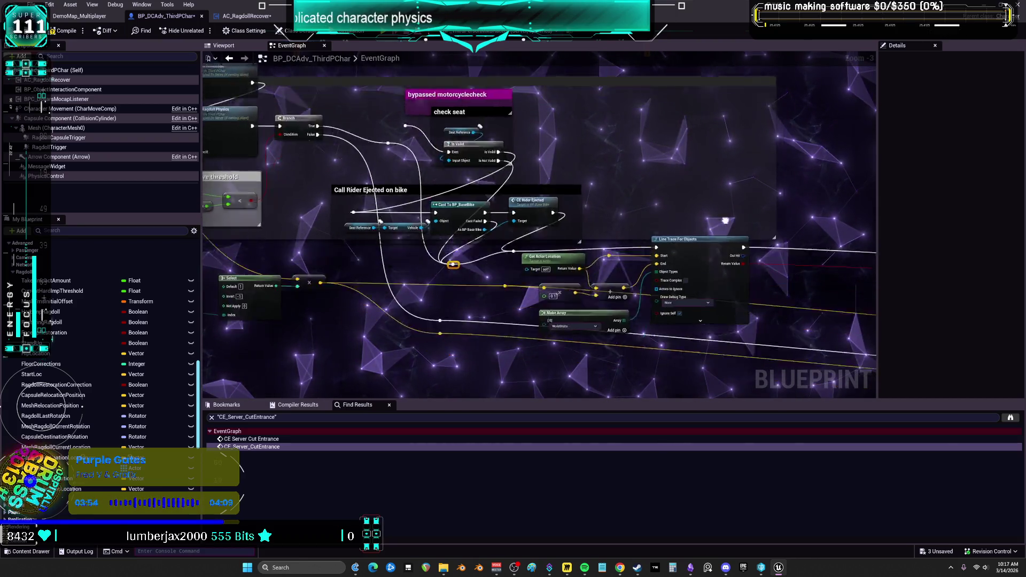
Step: Move the APPLY IMPULSE AFTER RAGDOLL comment group to a new spot on the left
scroll(516, 215, down, 3)
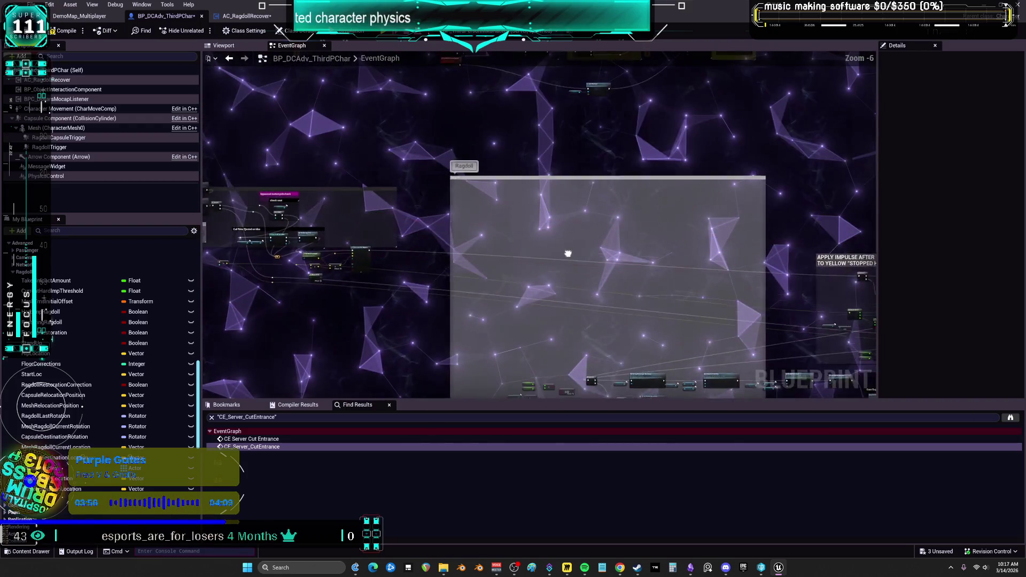
drag(522, 189, 583, 181)
scroll(583, 181, up, 2)
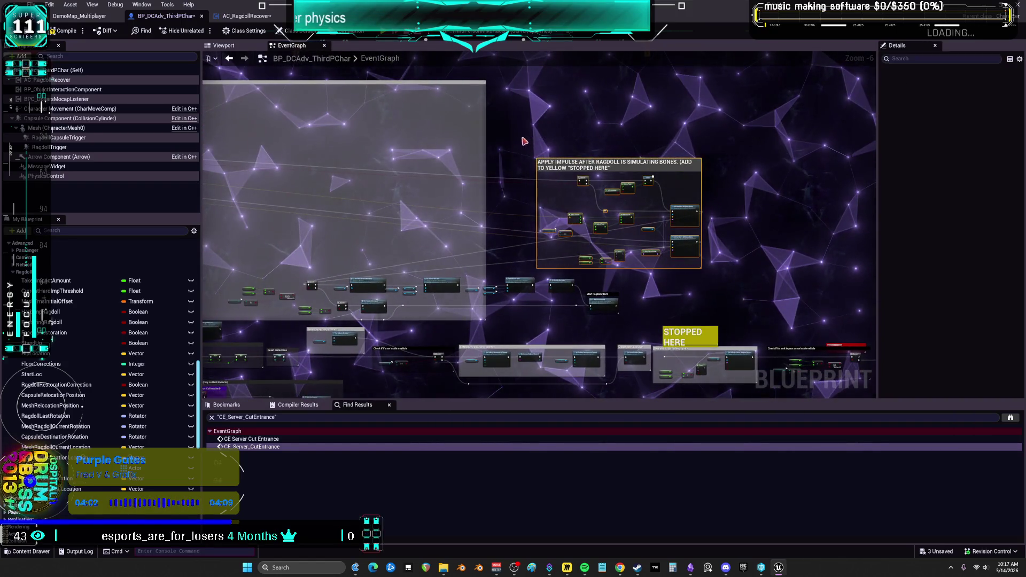
drag(544, 230, 519, 230)
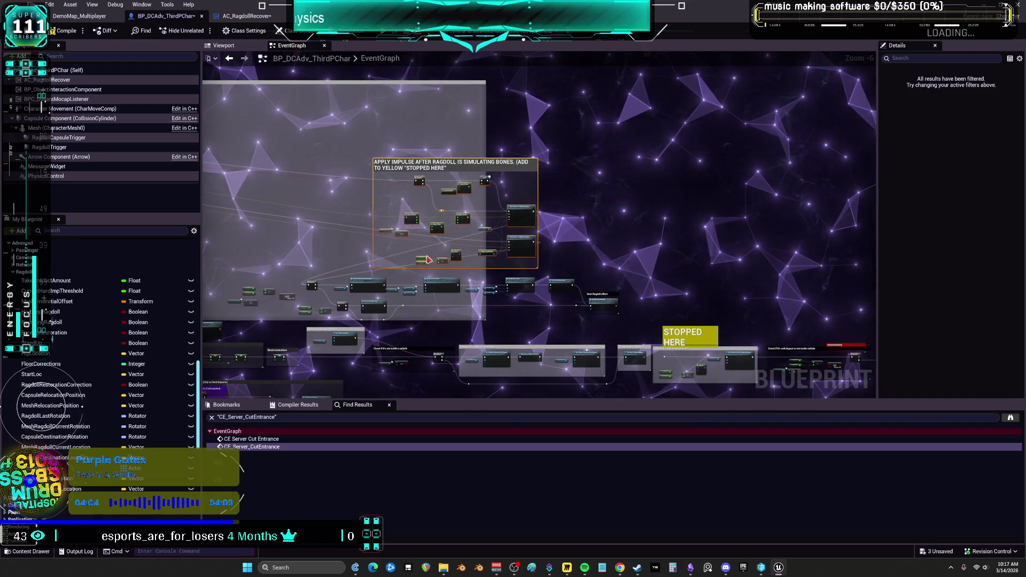
mouse_move(435, 251)
mouse_down()
mouse_move(358, 249)
mouse_move(459, 267)
mouse_up()
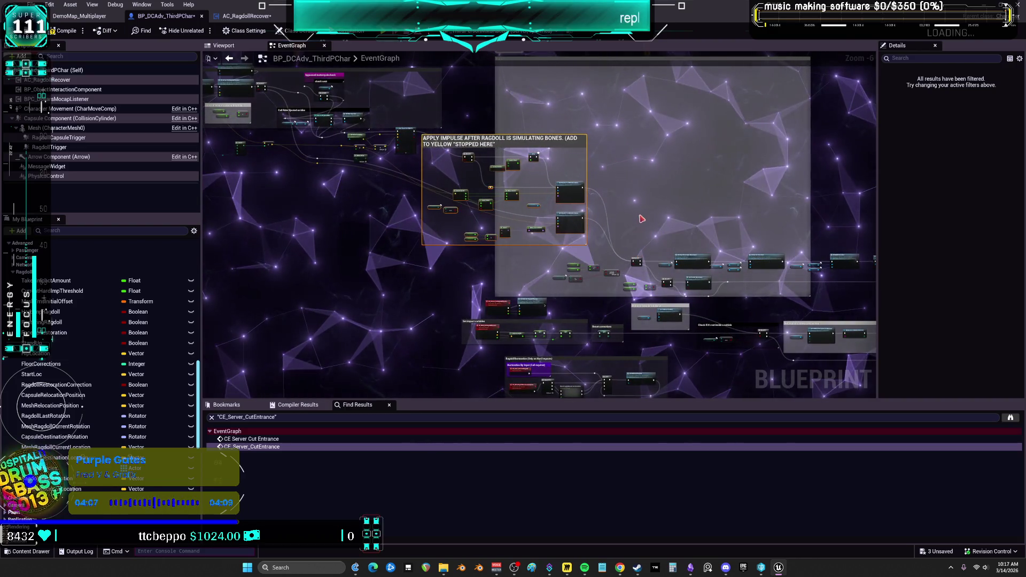
Step: Select the seat-check and passenger-movement nodes and pan toward the upper-left graph area
scroll(643, 169, up, 1)
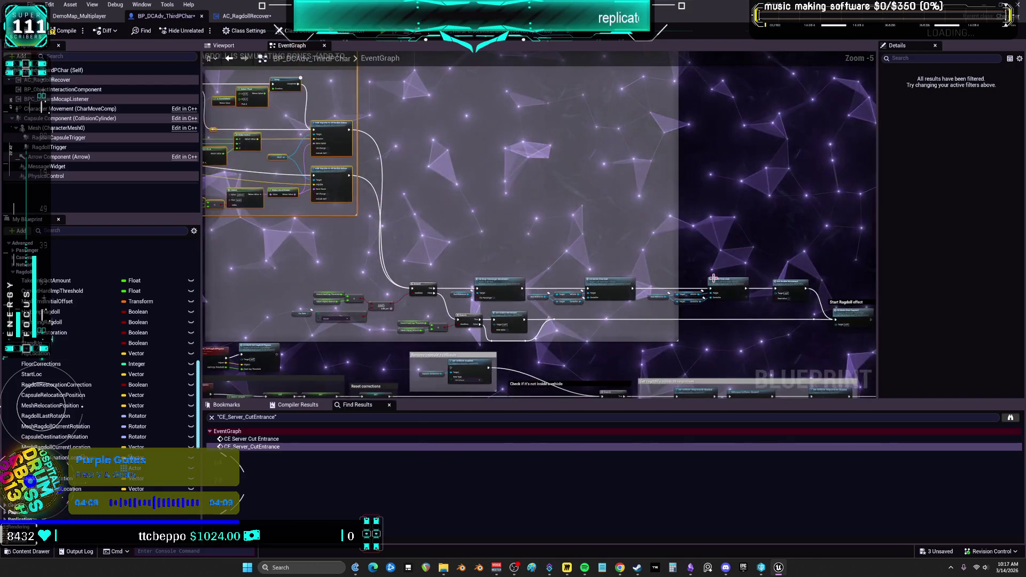
scroll(825, 231, down, 1)
drag(796, 269, 723, 252)
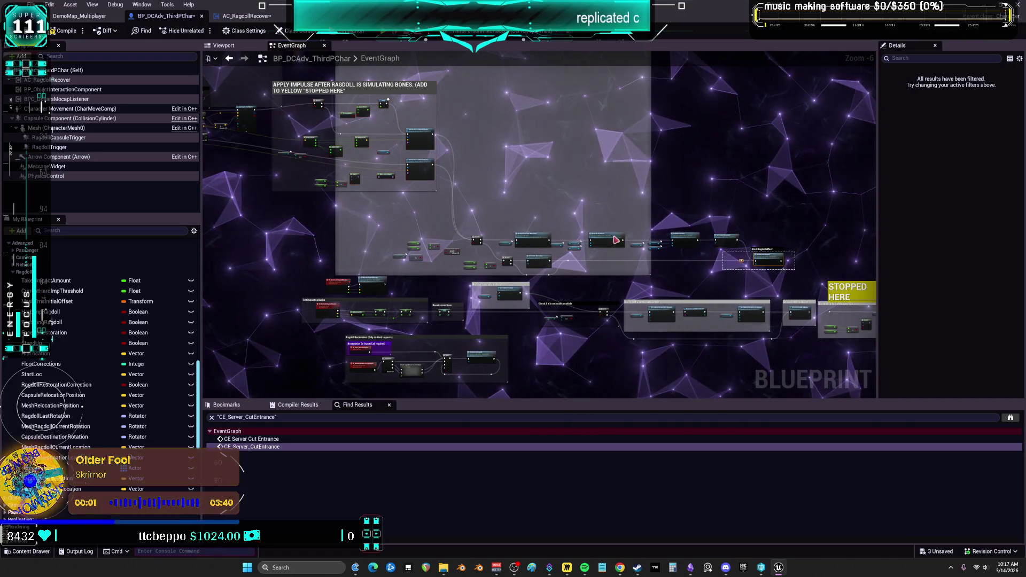
drag(382, 225, 382, 224)
scroll(548, 283, up, 4)
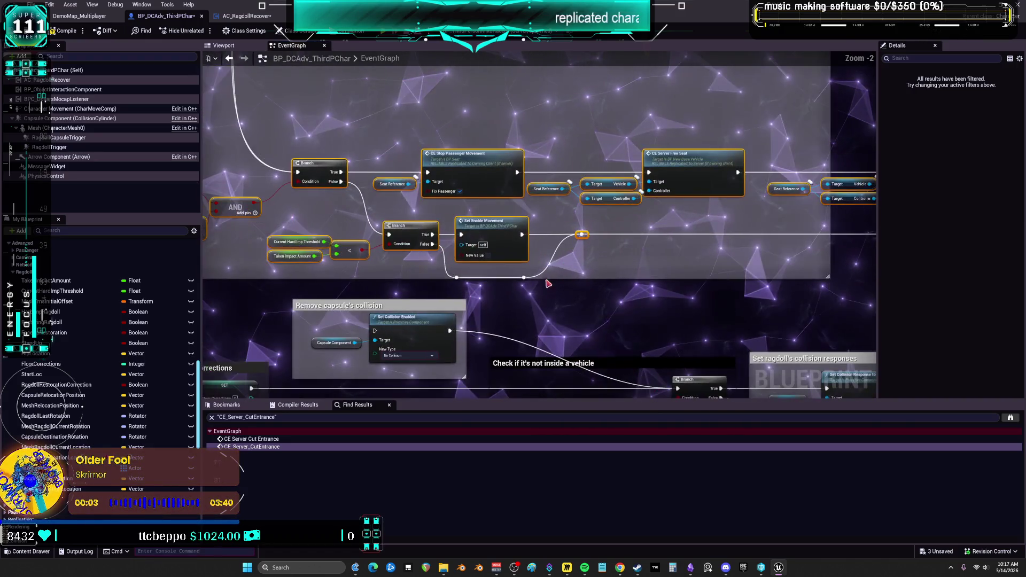
scroll(418, 278, down, 5)
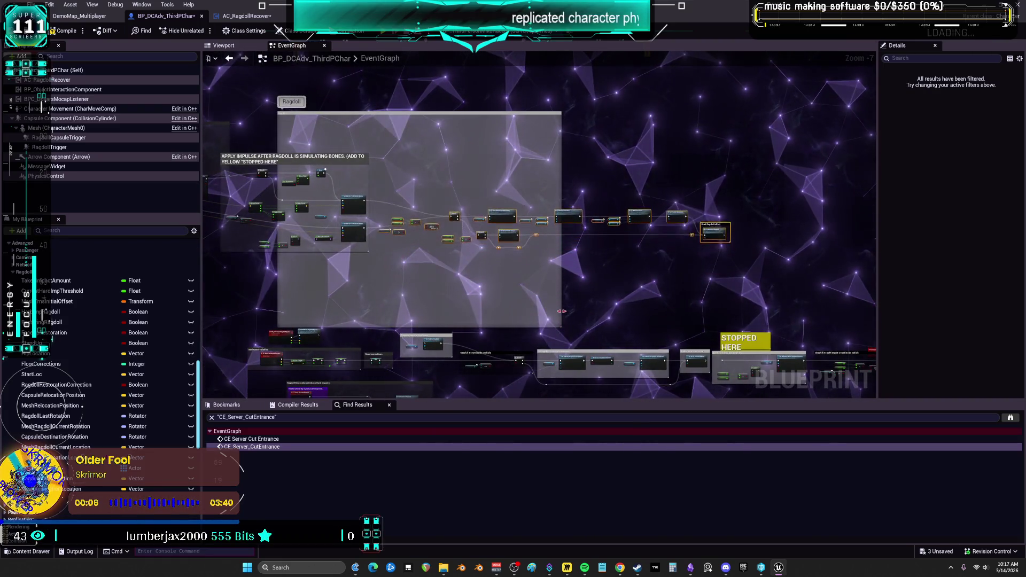
scroll(563, 311, up, 3)
drag(293, 193, 524, 249)
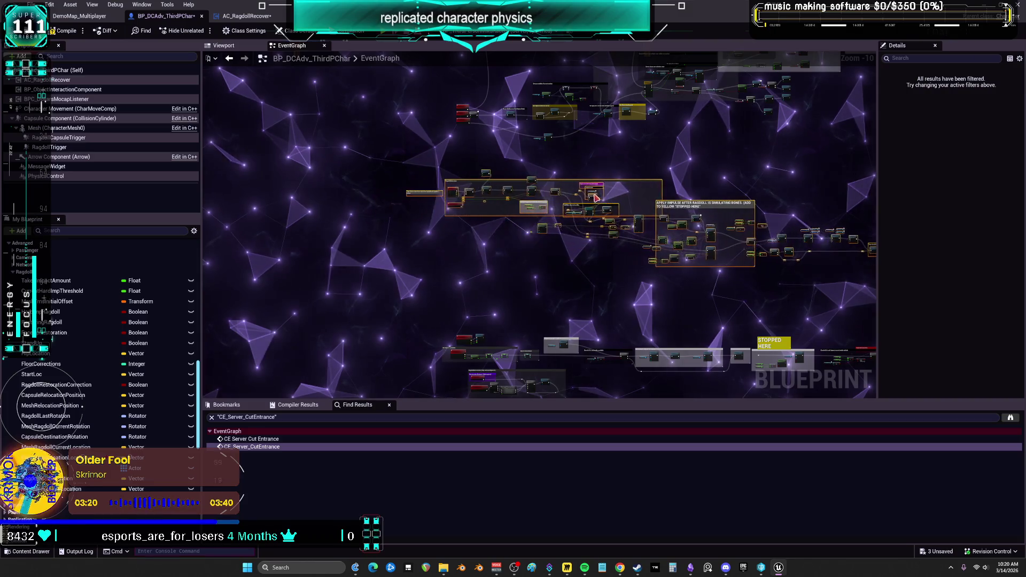
drag(598, 189, 406, 127)
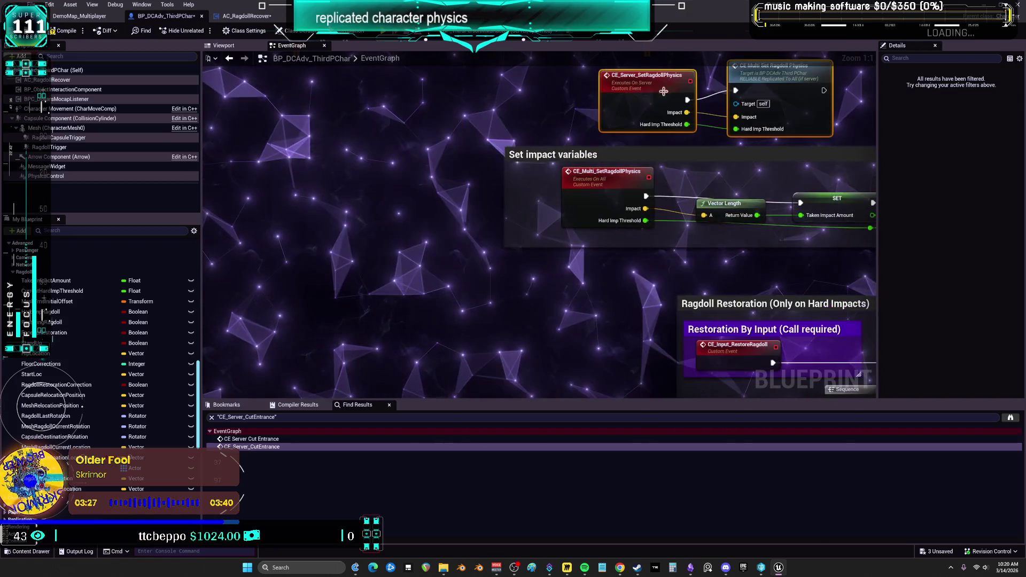
Step: Move the node row containing STOPPED HERE up and right, closer to the ragdoll group
click(583, 140)
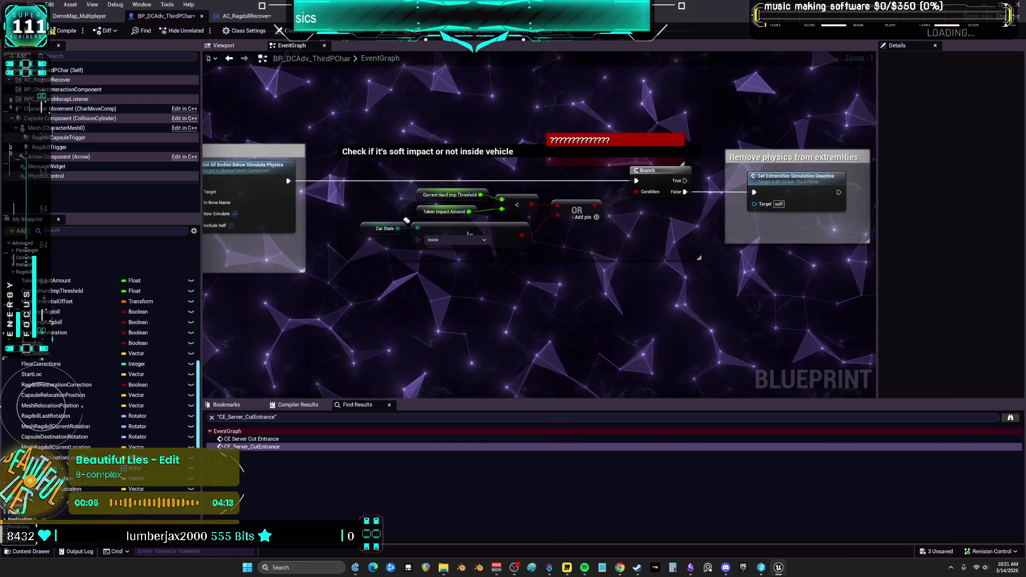
mouse_move(378, 128)
mouse_down()
mouse_move(730, 103)
mouse_move(710, 131)
mouse_move(856, 184)
mouse_up()
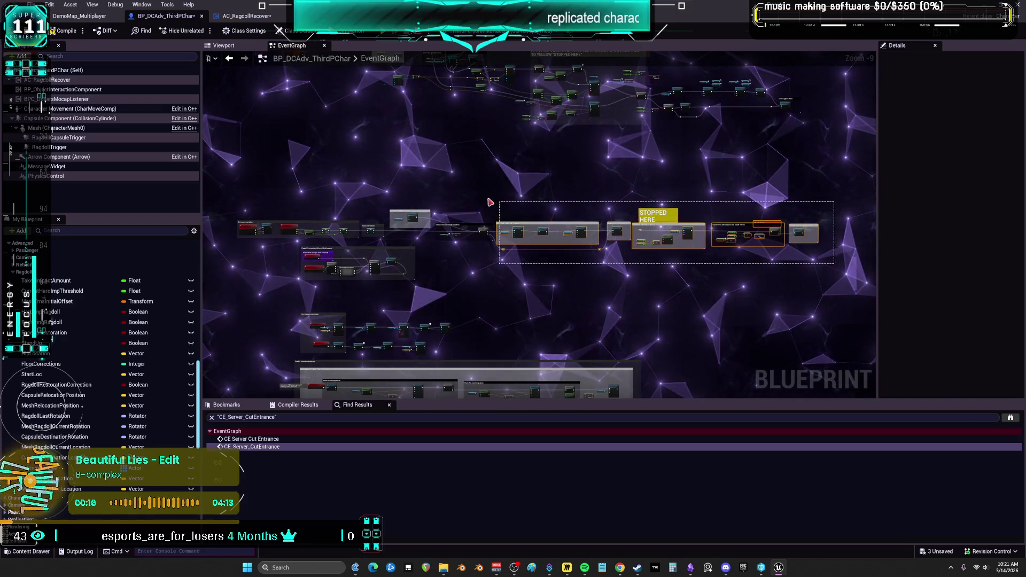
drag(451, 194, 451, 192)
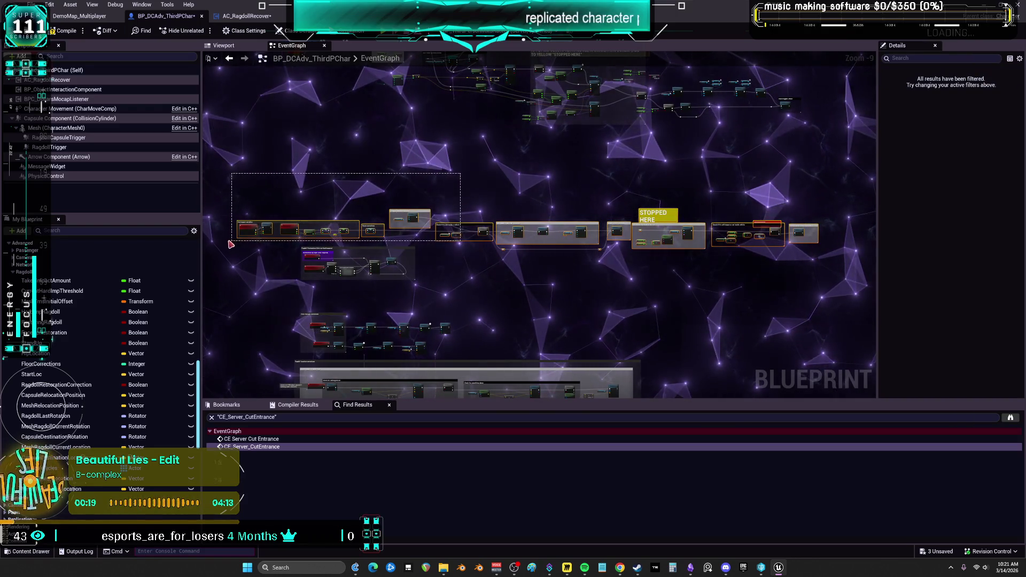
drag(413, 217, 496, 185)
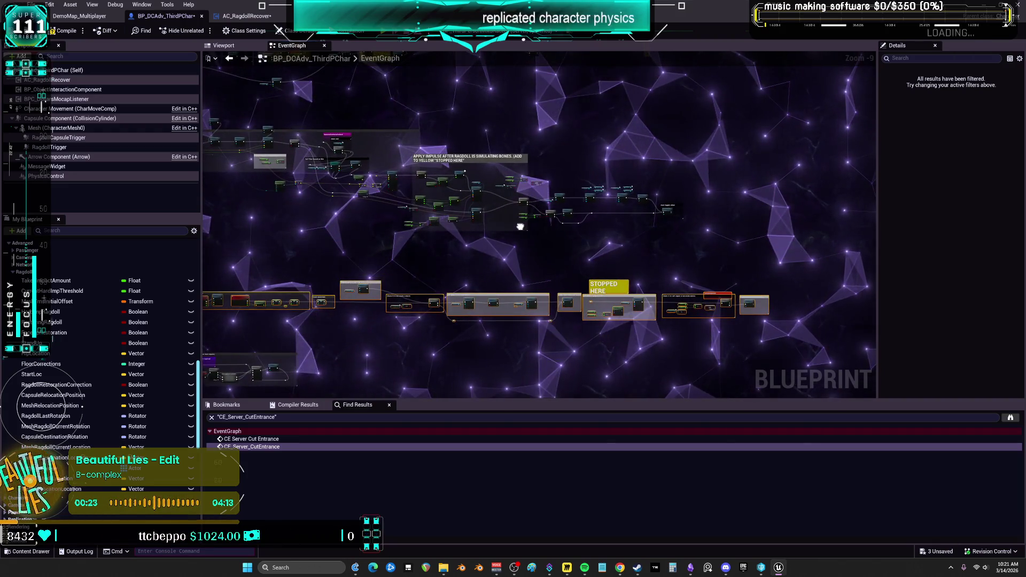
mouse_move(616, 181)
mouse_down()
mouse_move(653, 120)
mouse_move(650, 177)
mouse_move(495, 273)
mouse_move(382, 270)
mouse_up()
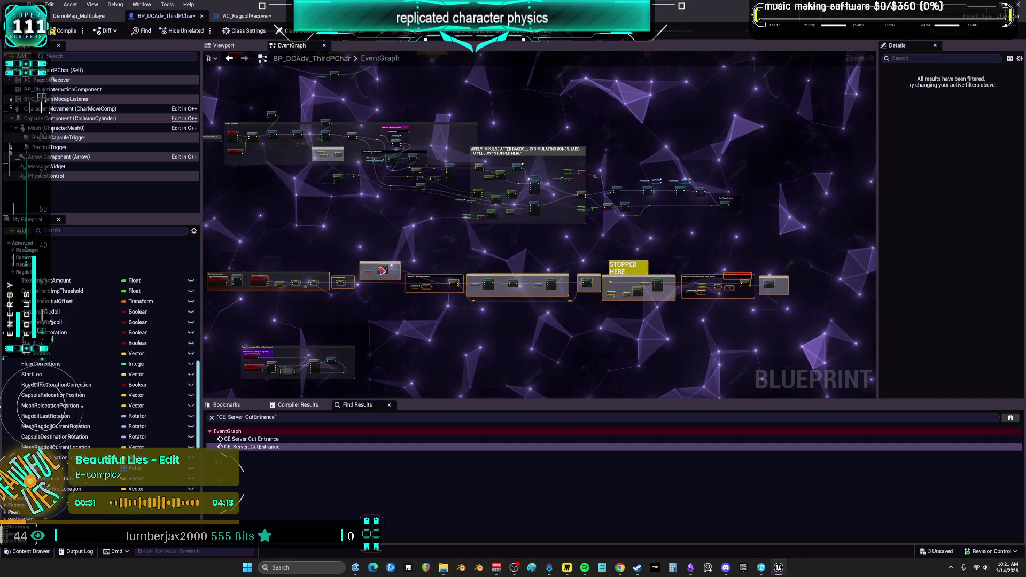
Step: Shift the three CE_Multi ragdoll events and the Wait node to the right
mouse_move(465, 104)
mouse_down()
mouse_move(477, 184)
mouse_move(465, 194)
mouse_move(459, 314)
mouse_up()
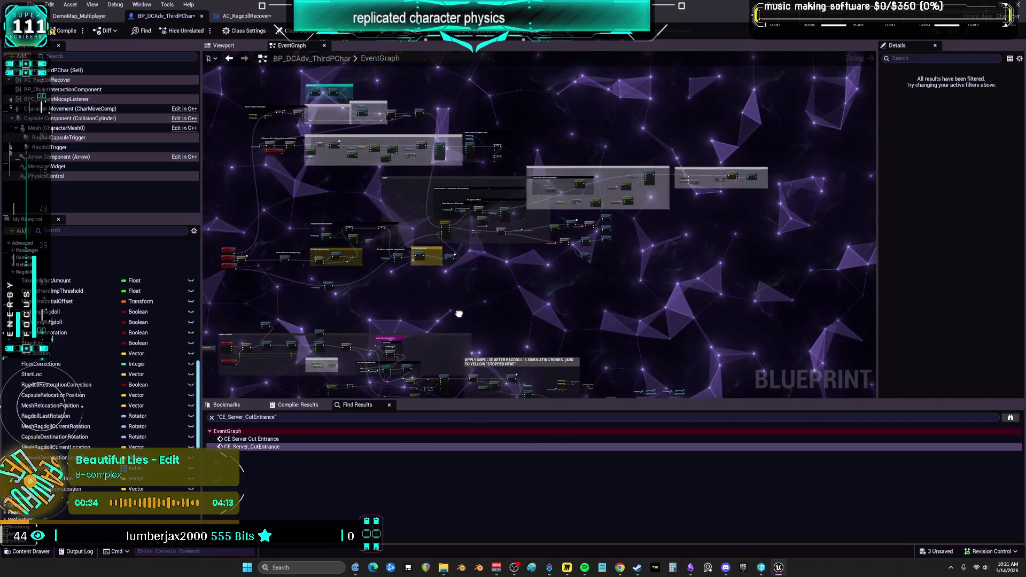
scroll(796, 187, up, 6)
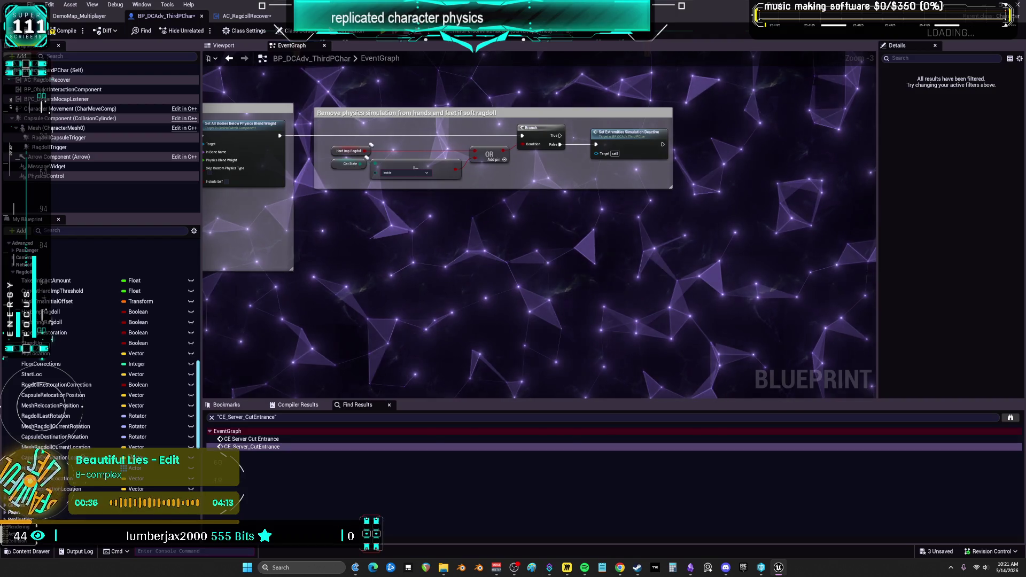
drag(345, 230, 691, 237)
scroll(482, 263, down, 5)
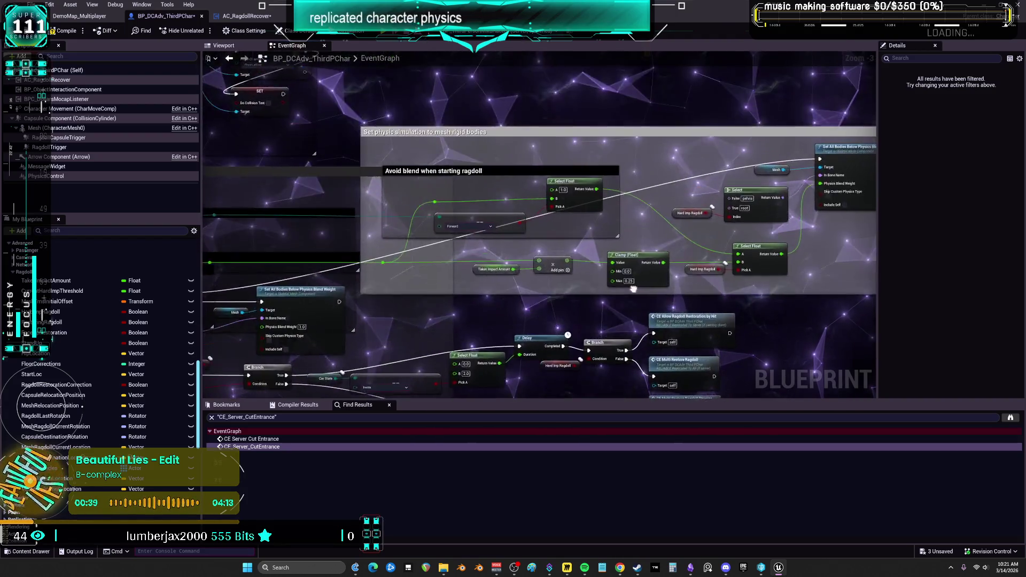
scroll(482, 263, up, 4)
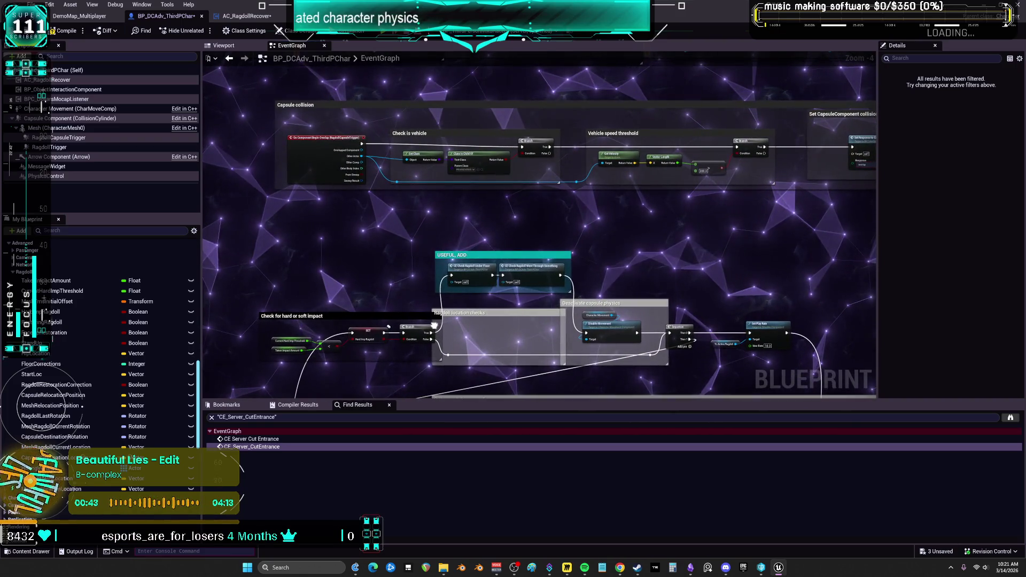
scroll(437, 320, up, 4)
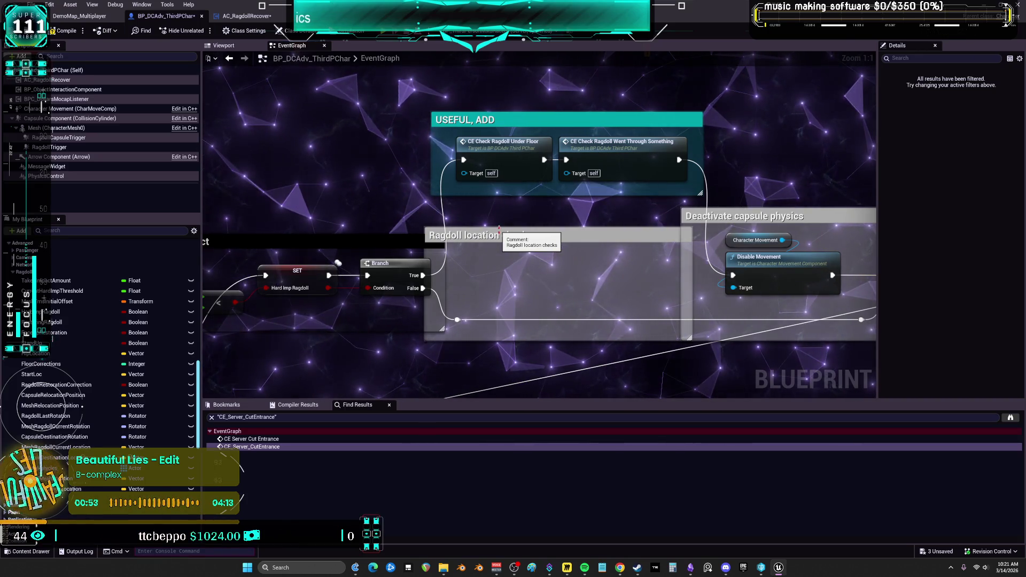
scroll(499, 229, down, 5)
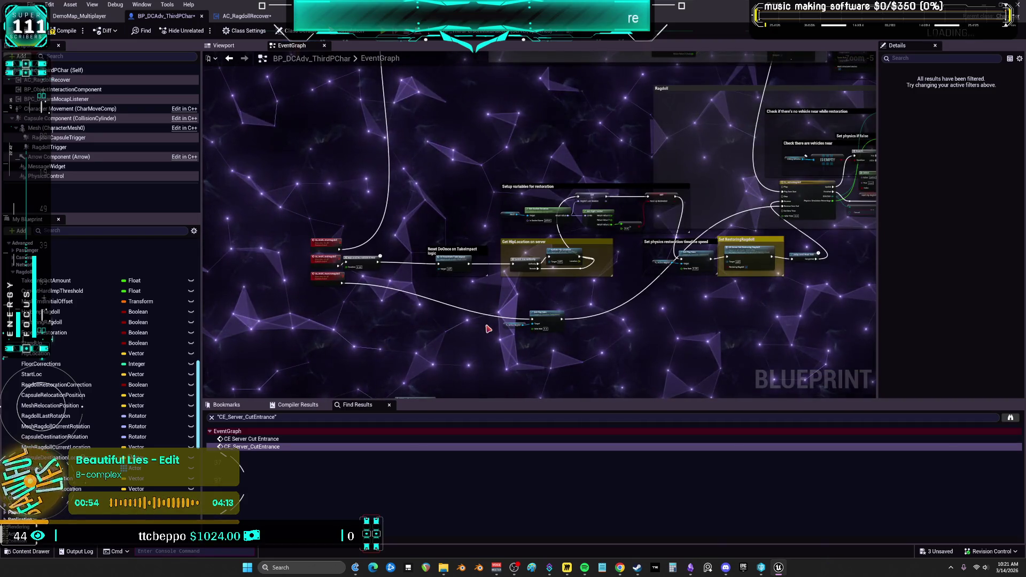
scroll(481, 299, up, 5)
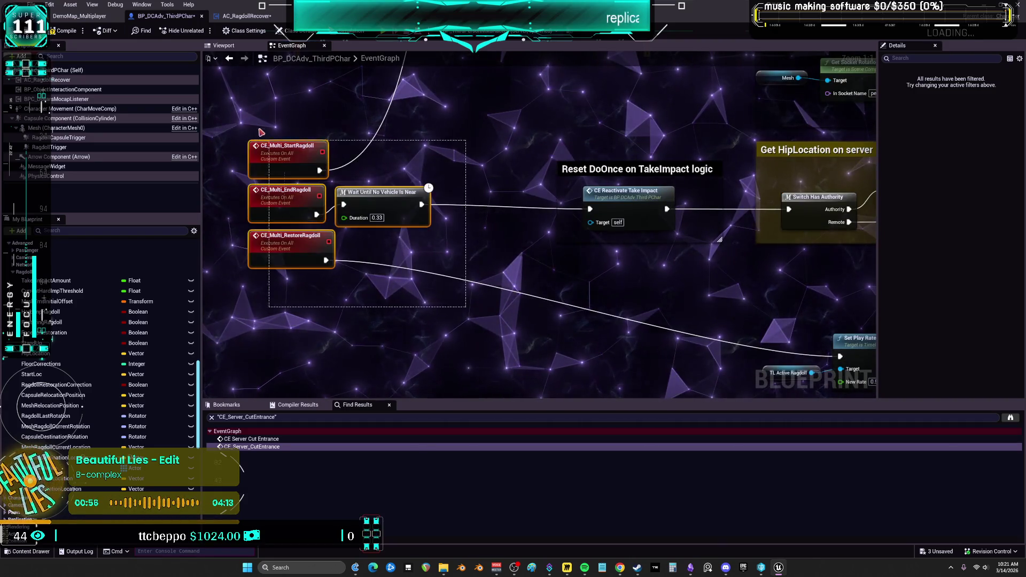
mouse_move(466, 158)
mouse_down()
mouse_move(554, 155)
mouse_move(413, 156)
mouse_up()
Step: Centre the threshold comment and Select node, then select the Current Hard Imp Threshold getter
scroll(709, 281, down, 1)
mouse_move(710, 280)
mouse_down()
mouse_move(688, 341)
mouse_move(678, 201)
mouse_move(466, 248)
mouse_move(459, 279)
mouse_up()
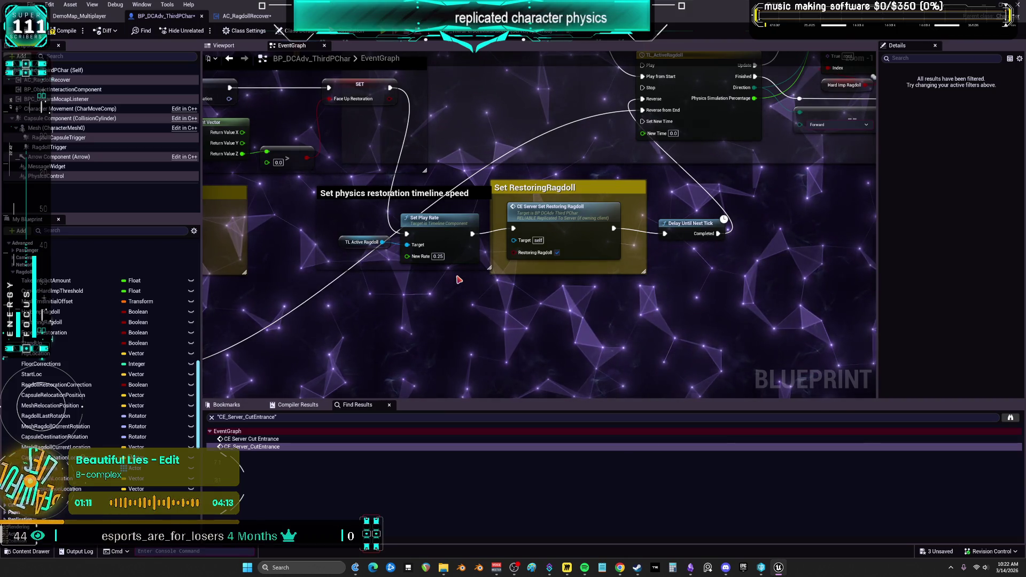
scroll(455, 171, down, 4)
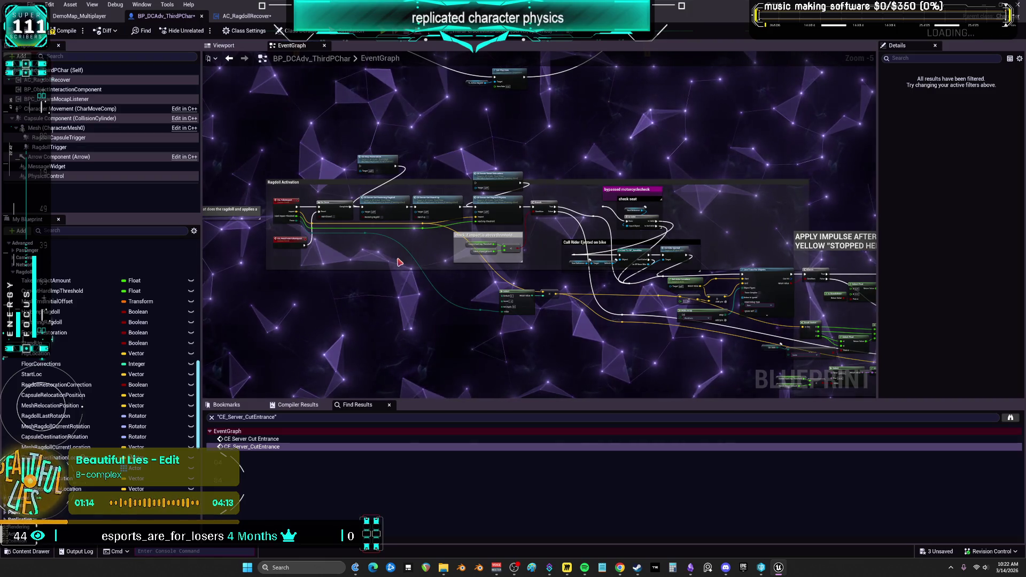
scroll(492, 241, up, 5)
mouse_move(778, 364)
mouse_down()
mouse_move(756, 361)
mouse_move(623, 180)
mouse_move(639, 353)
mouse_up()
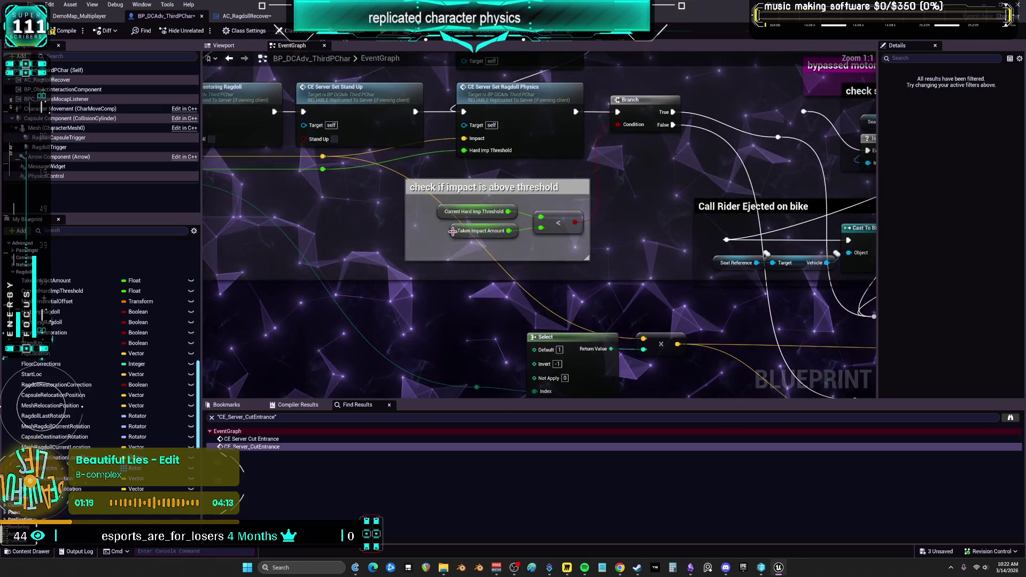
click(442, 213)
Step: Find all references to CurrentHardImpThreshold and jump to the node that sets it
right_click(442, 214)
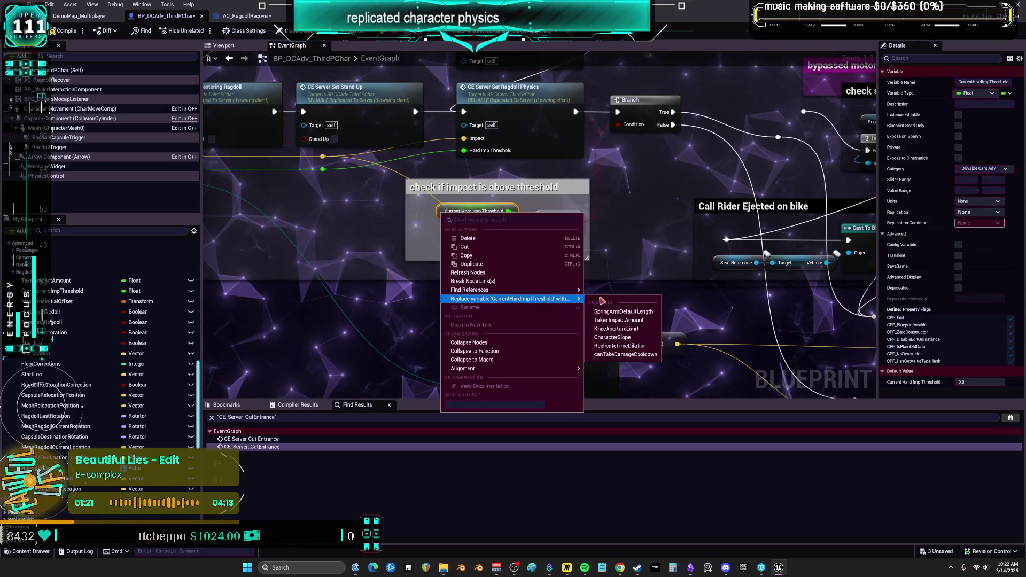
click(459, 369)
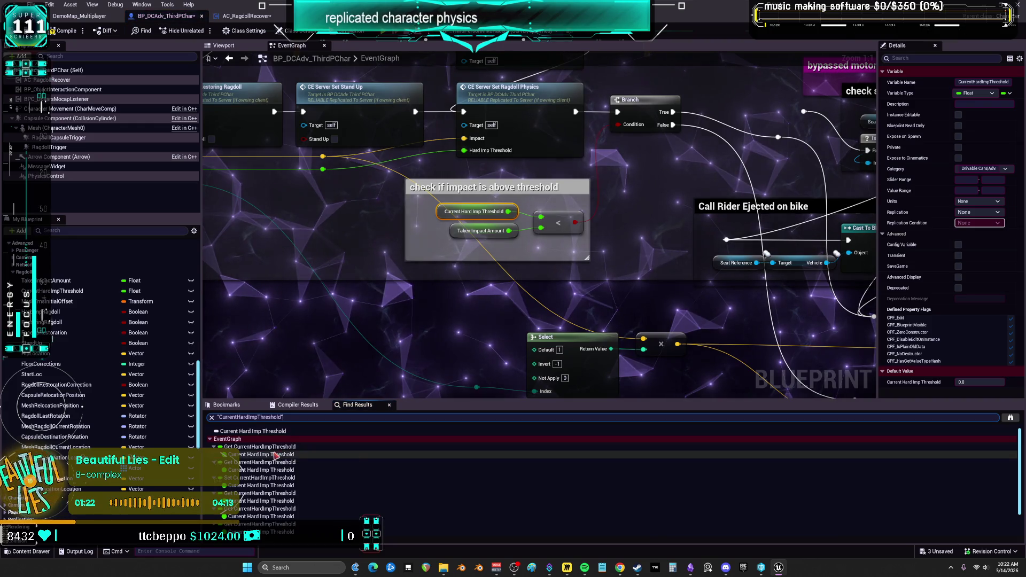
click(273, 470)
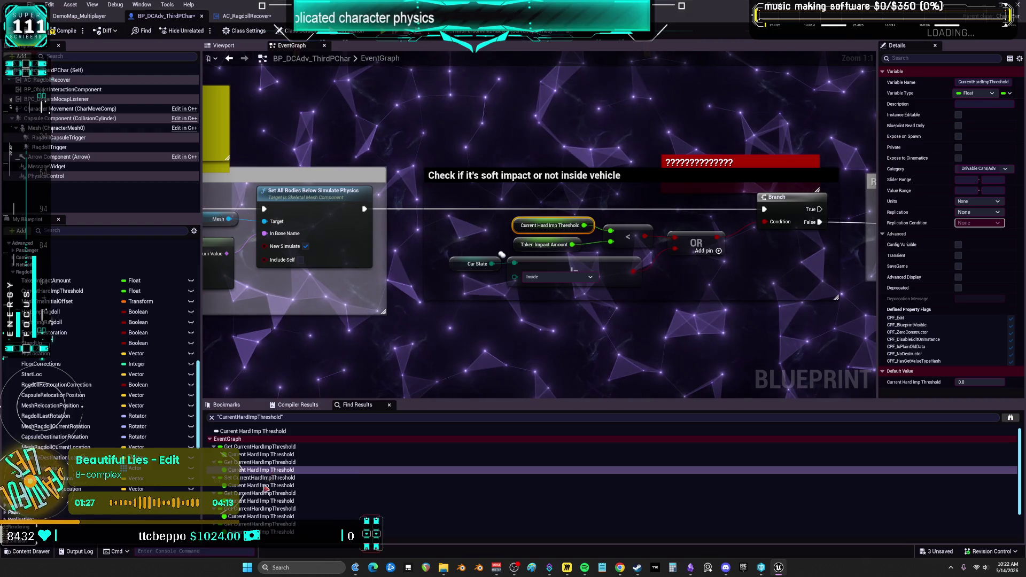
click(264, 487)
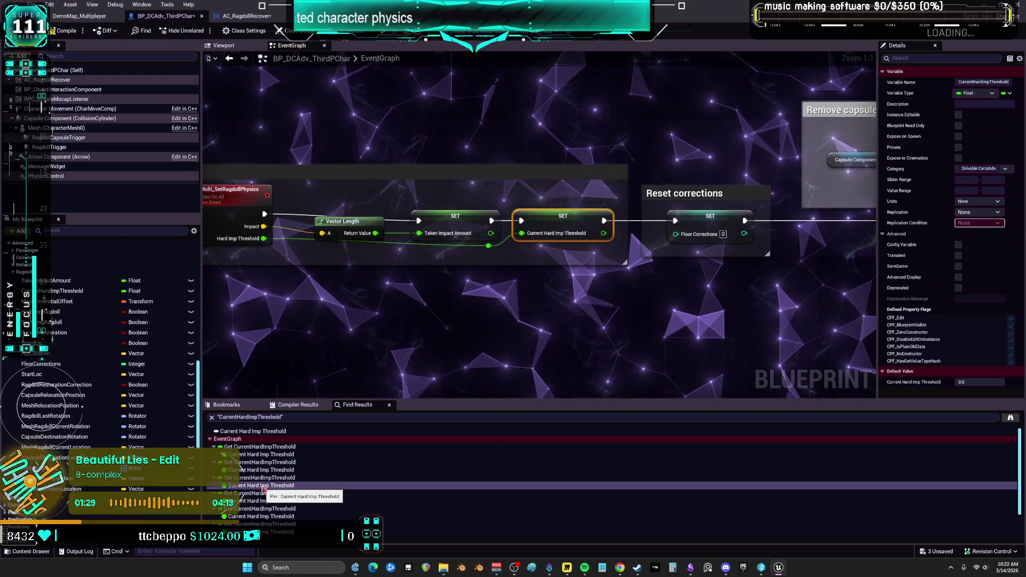
Step: Inspect the threshold SET node in CE_Multi_SetRagdollPhysics and the hitting component checks above it
drag(403, 303, 480, 290)
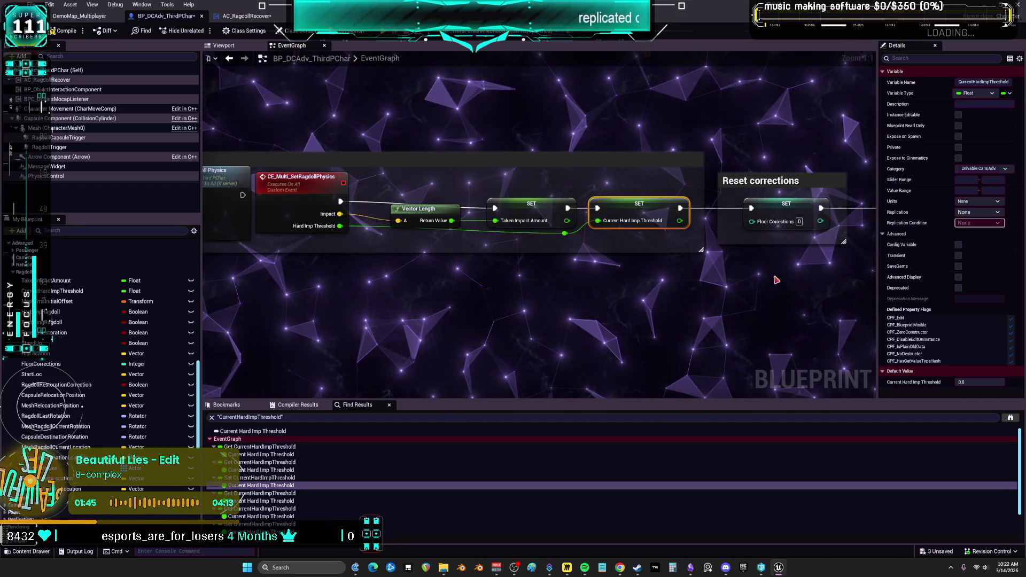
right_click(608, 205)
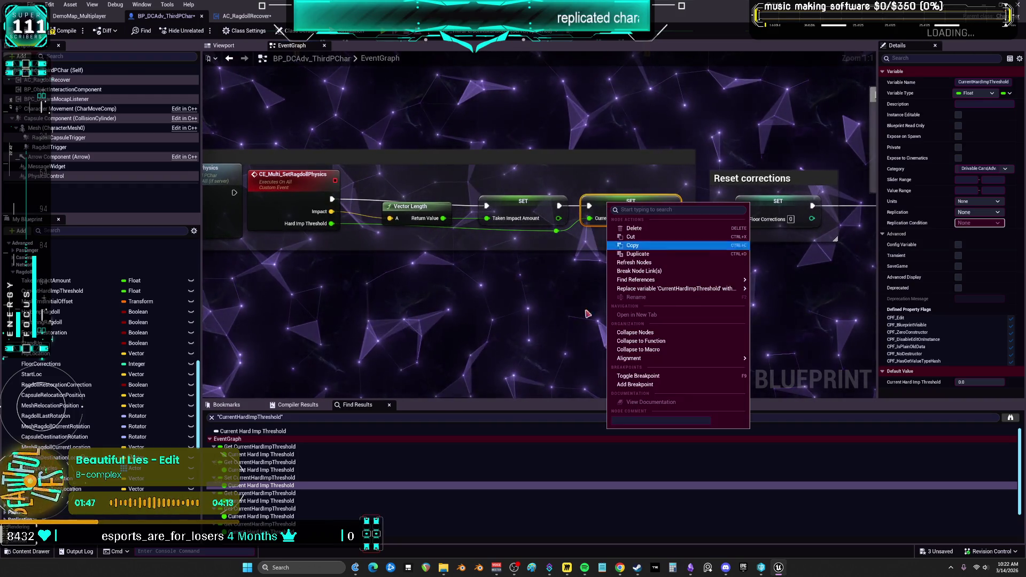
click(433, 286)
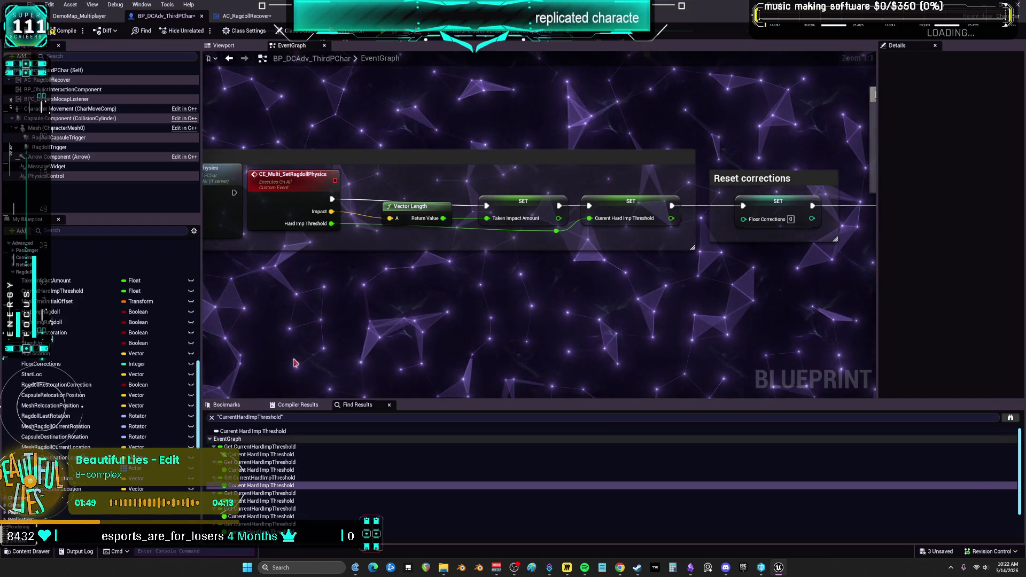
scroll(341, 222, up, 2)
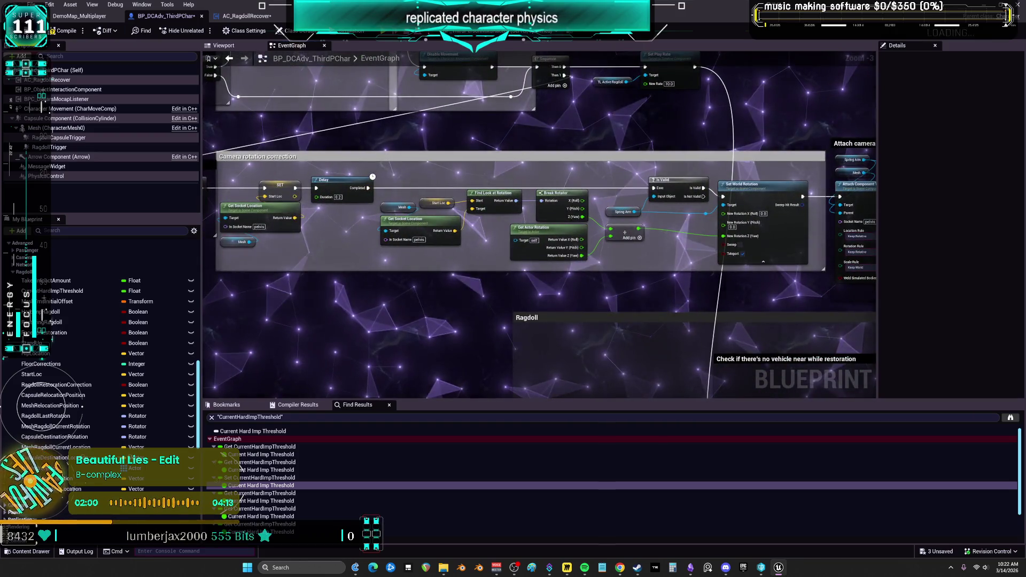
scroll(497, 200, down, 2)
drag(497, 200, 493, 466)
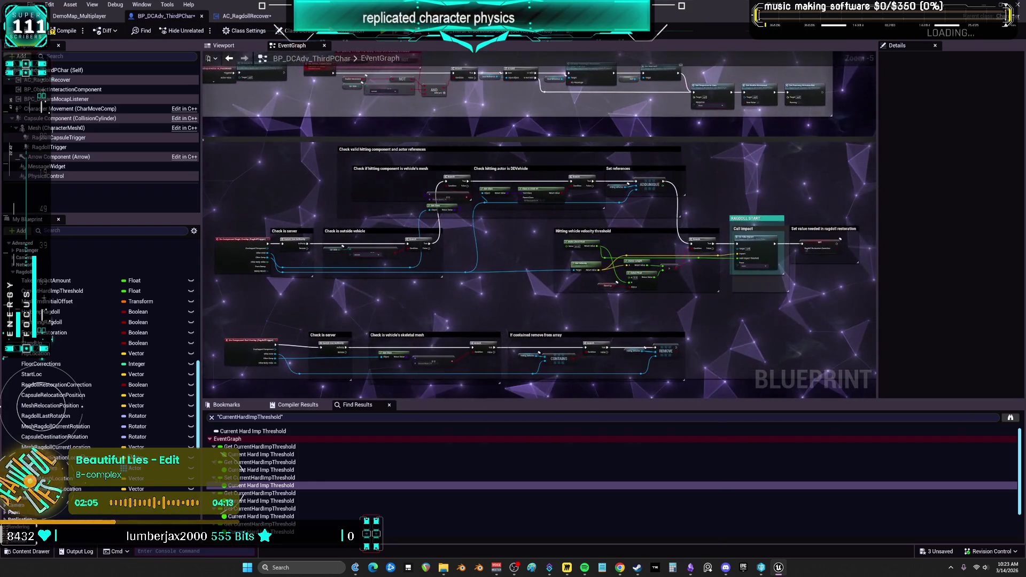
scroll(621, 236, up, 4)
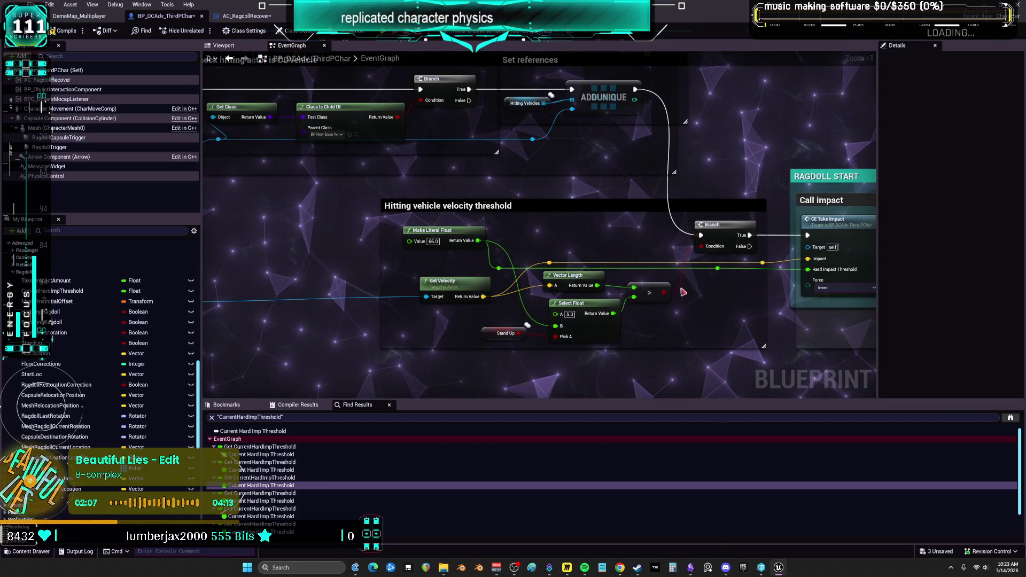
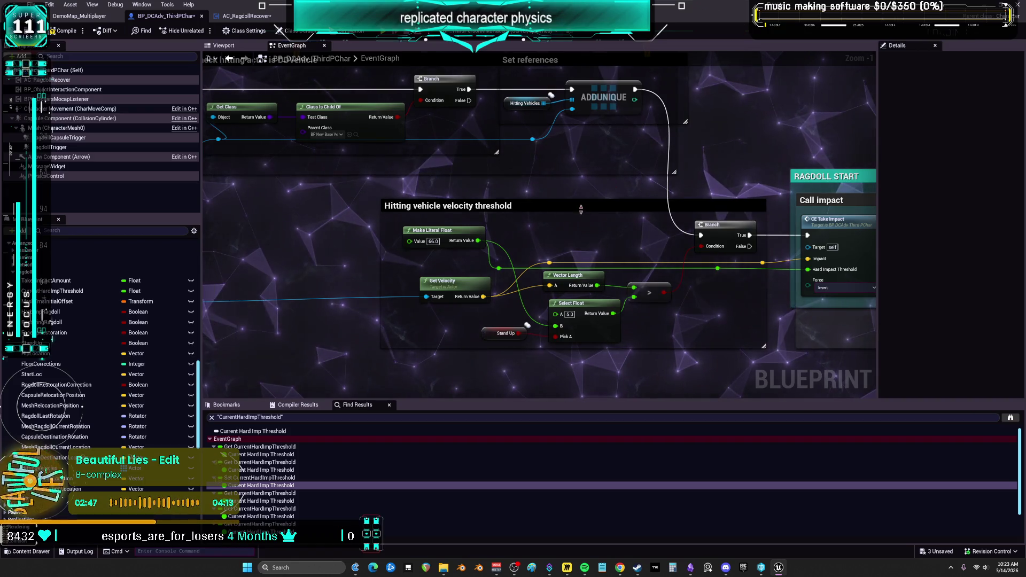
Step: Glance at the Obsidian to-do canvas, then return to the ragdoll blueprint's Event Graph
scroll(580, 208, down, 2)
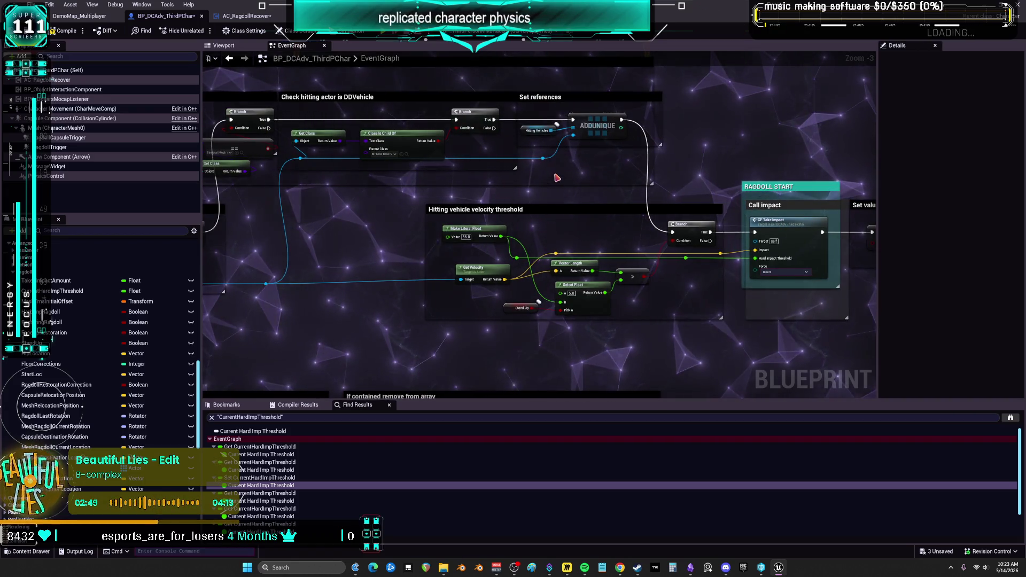
scroll(691, 203, down, 2)
scroll(691, 203, up, 3)
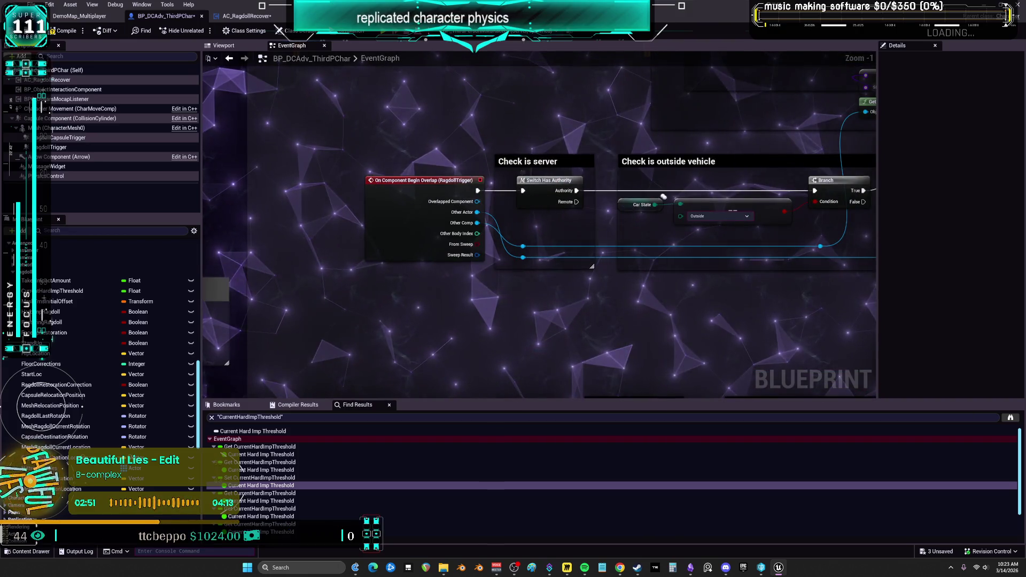
scroll(637, 192, up, 1)
scroll(637, 192, down, 3)
scroll(488, 235, up, 3)
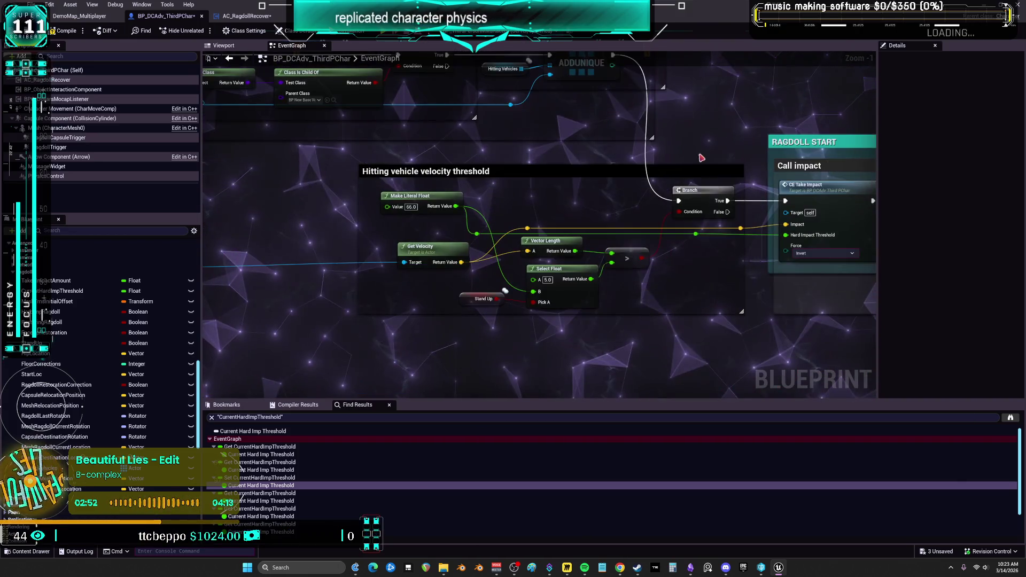
scroll(488, 235, up, 1)
scroll(480, 275, down, 1)
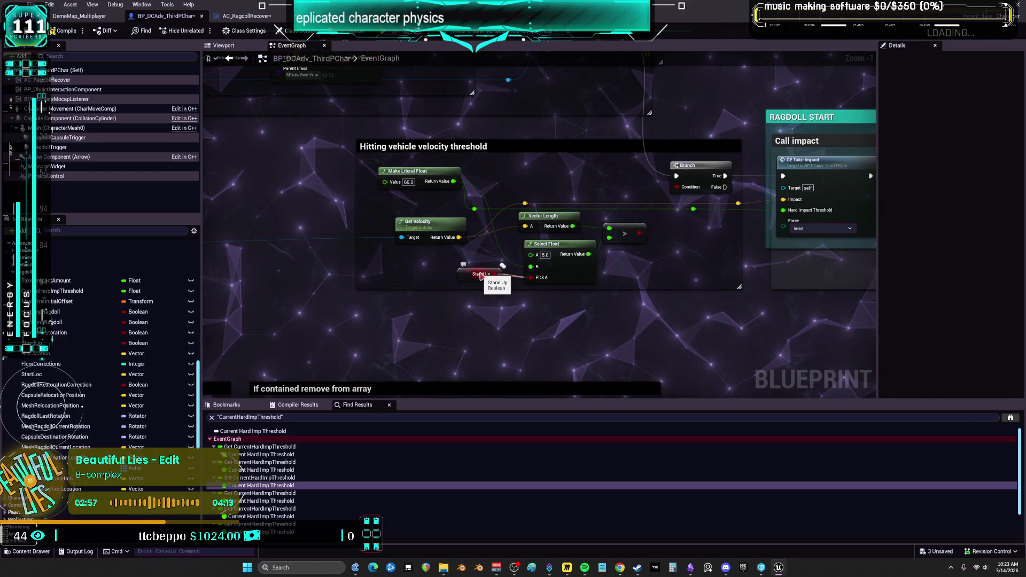
click(691, 567)
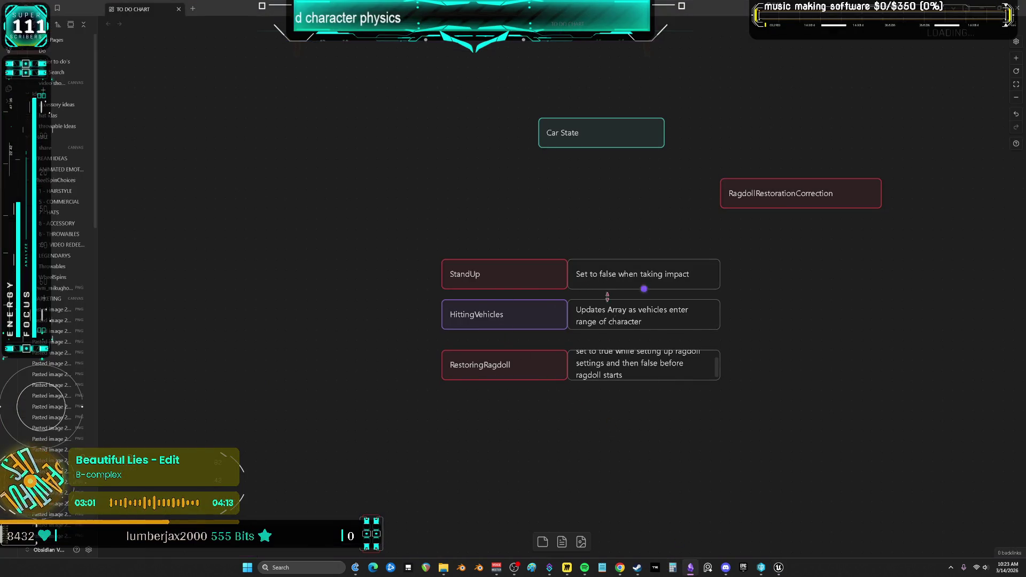
mouse_move(778, 568)
click(795, 503)
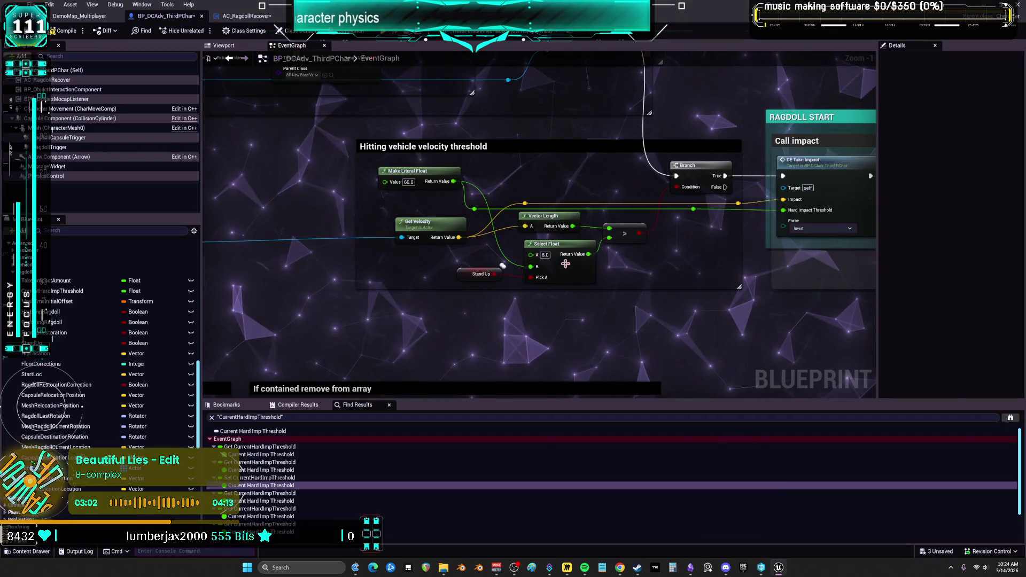
Step: Select the velocity comparison nodes and move the velocity threshold group lower
drag(683, 279, 765, 256)
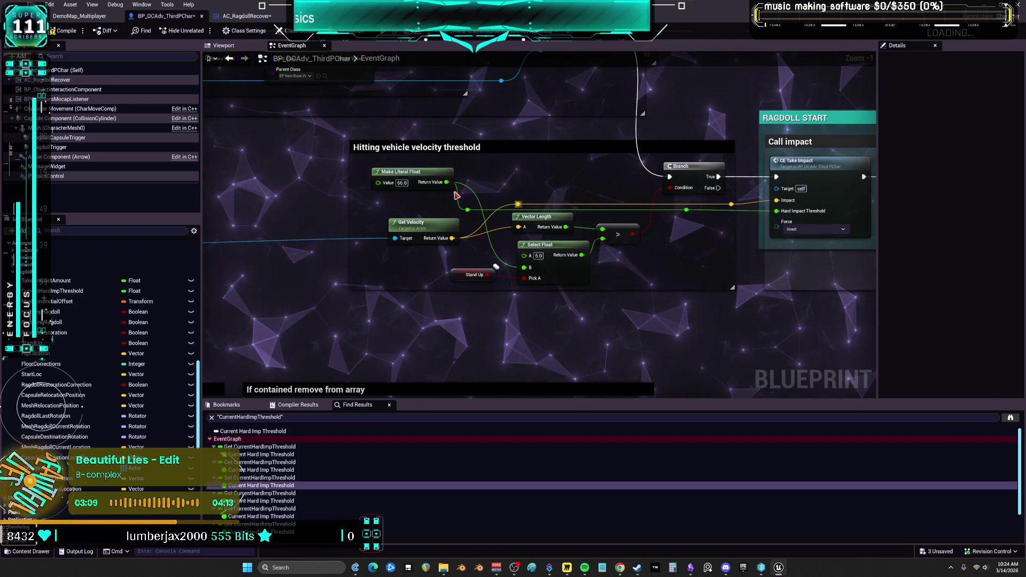
mouse_move(413, 171)
mouse_down()
mouse_move(631, 172)
mouse_move(602, 239)
mouse_up()
mouse_move(469, 201)
mouse_down()
mouse_move(398, 187)
mouse_move(415, 182)
mouse_up()
mouse_move(735, 139)
mouse_down()
mouse_move(712, 260)
mouse_move(822, 228)
mouse_move(525, 221)
mouse_up()
scroll(712, 260, down, 2)
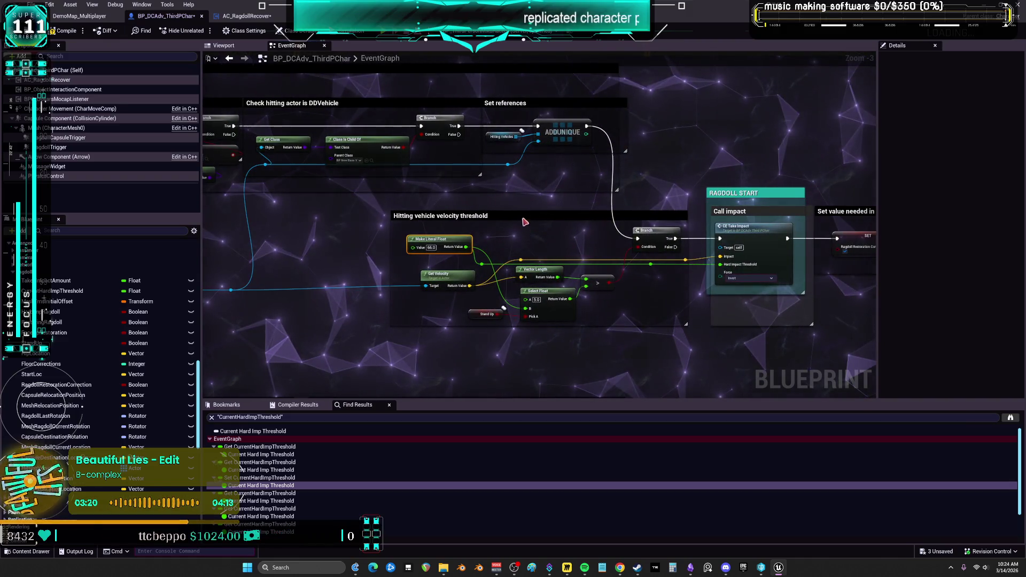
mouse_move(682, 380)
mouse_down()
mouse_move(503, 262)
mouse_move(406, 233)
mouse_up()
drag(603, 216, 602, 247)
click(441, 232)
Step: Add a comment reading 'THIS FILTERS LIGHT IMPACTS FROM TRIGGERING RAGDOLL' and widen it to one line
key(c)
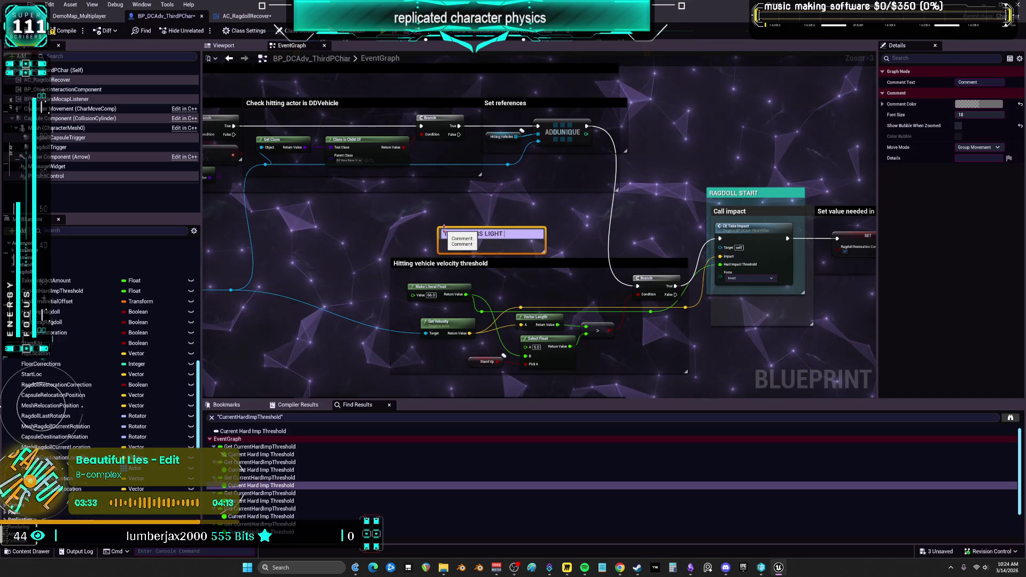
text(IMPACTS)
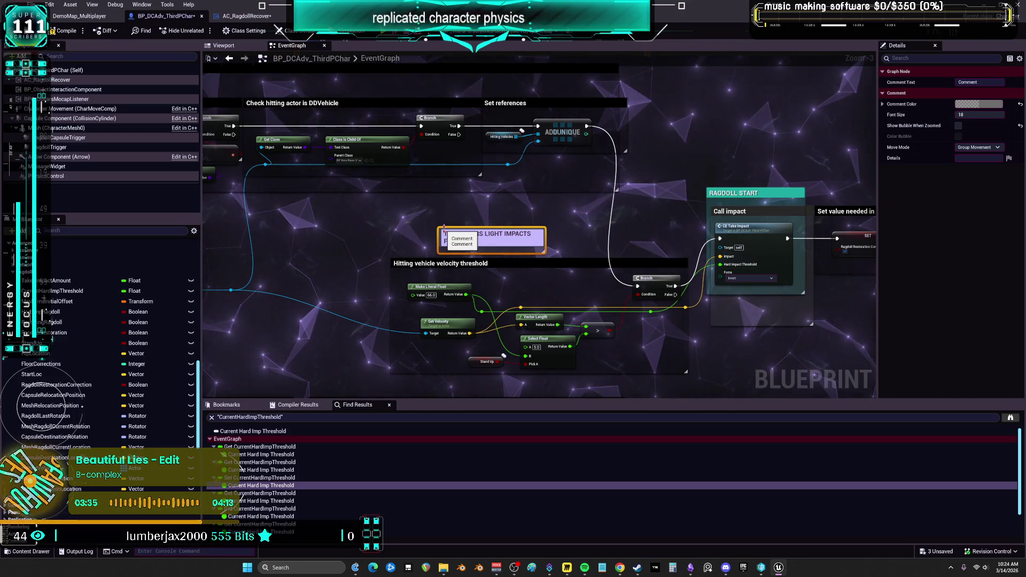
text(GDOLL)
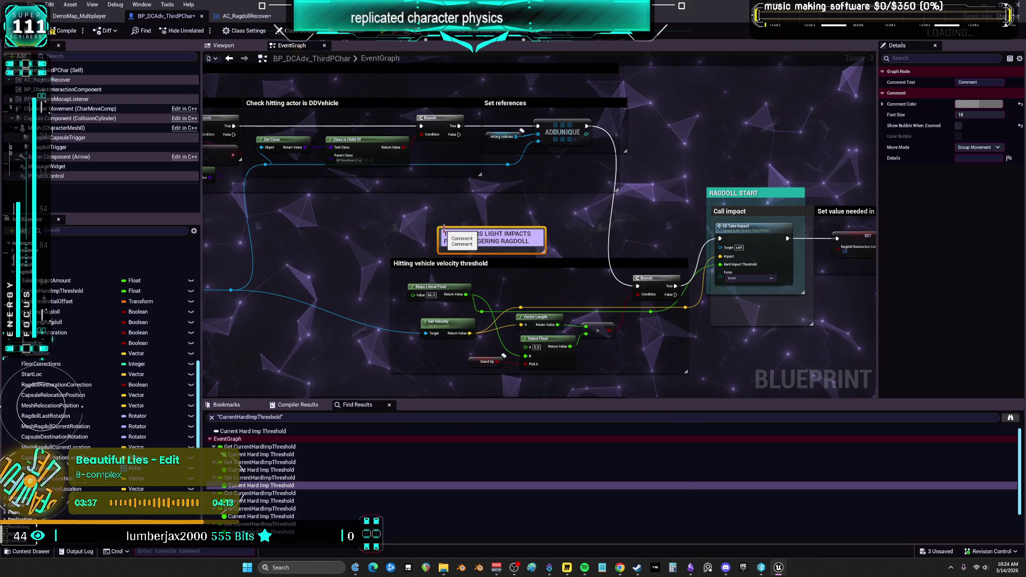
click(542, 237)
mouse_move(544, 231)
mouse_down()
mouse_move(662, 219)
mouse_move(620, 199)
mouse_up()
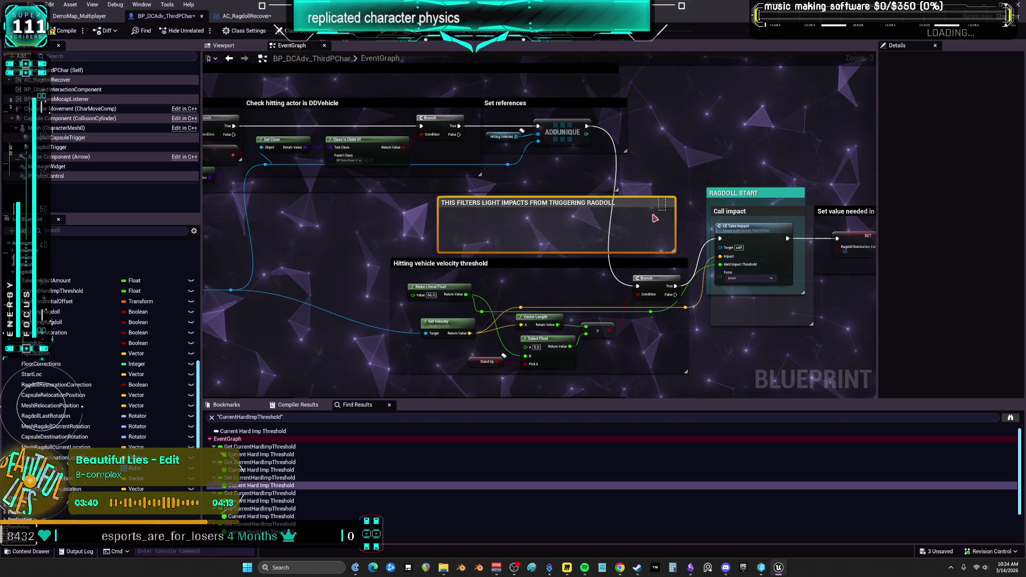
Step: Set the comment colour to vivid magenta and its font size to 23
click(1000, 111)
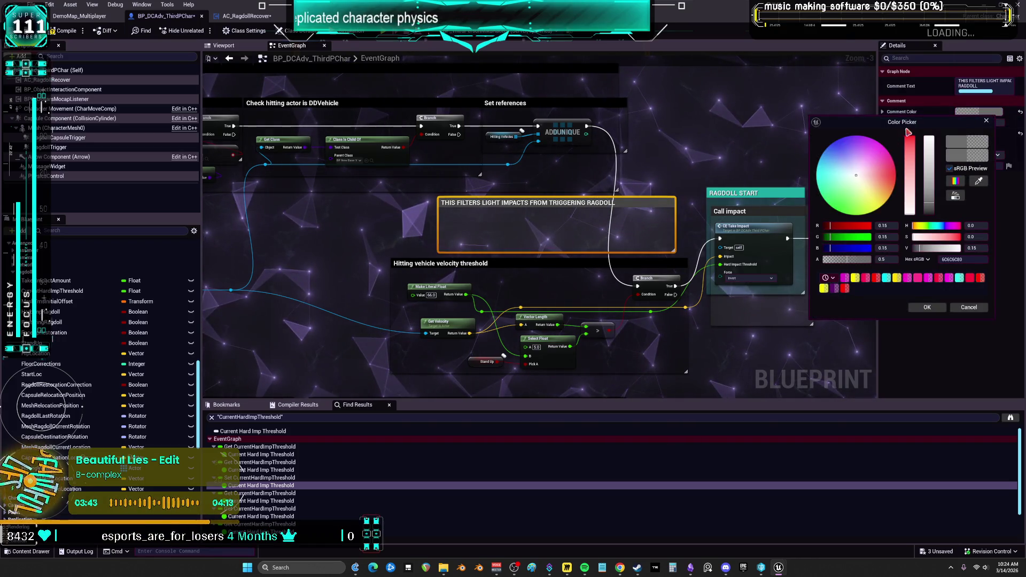
drag(930, 177, 915, 150)
click(929, 138)
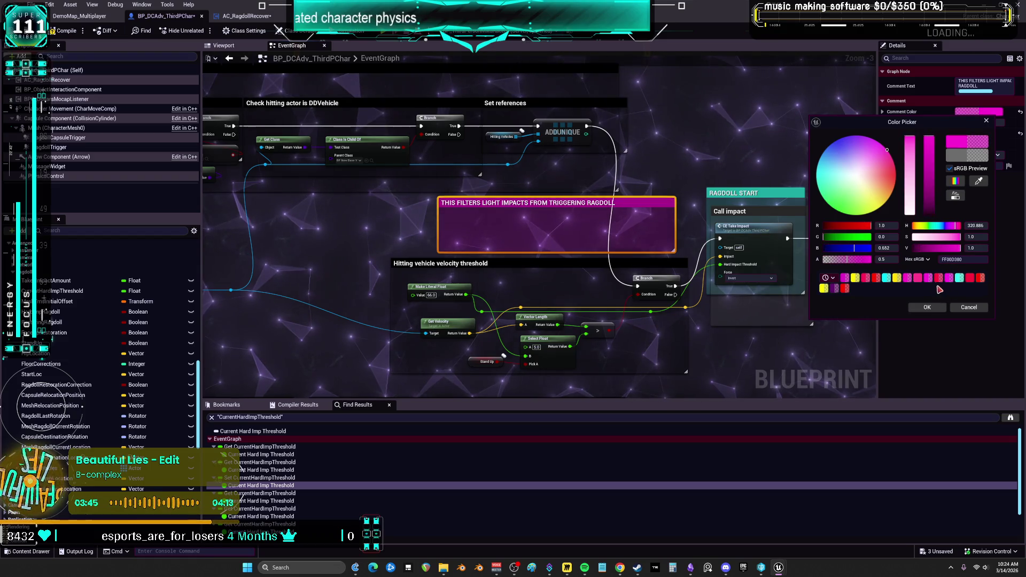
click(980, 122)
mouse_move(980, 122)
mouse_down()
mouse_move(957, 122)
mouse_move(1016, 122)
mouse_move(994, 122)
mouse_up()
click(845, 134)
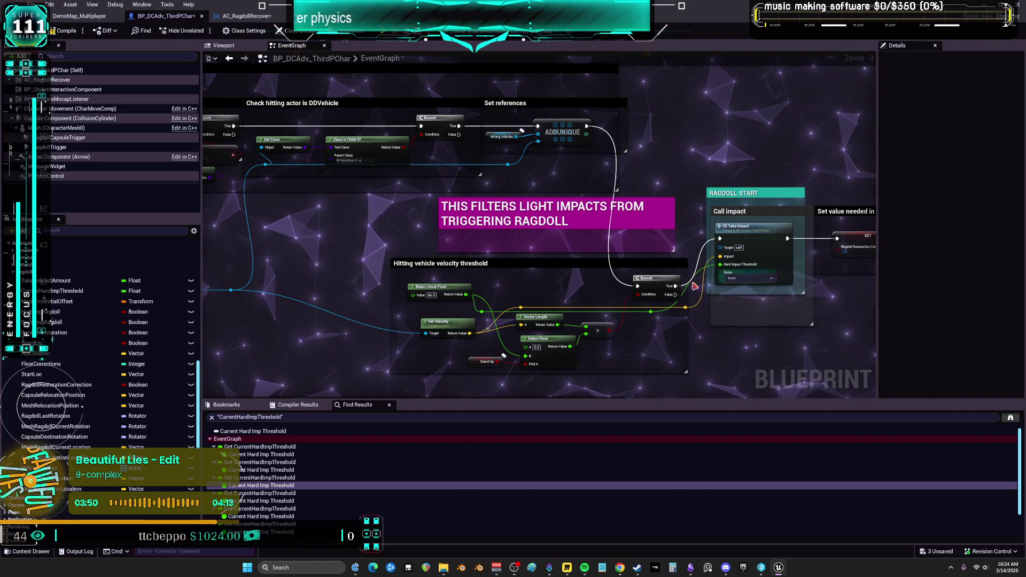
Step: Append ', ALREADY RAGDOLL WILL BE MORE SENSEITIVE' to the magenta comment's text
scroll(598, 330, up, 3)
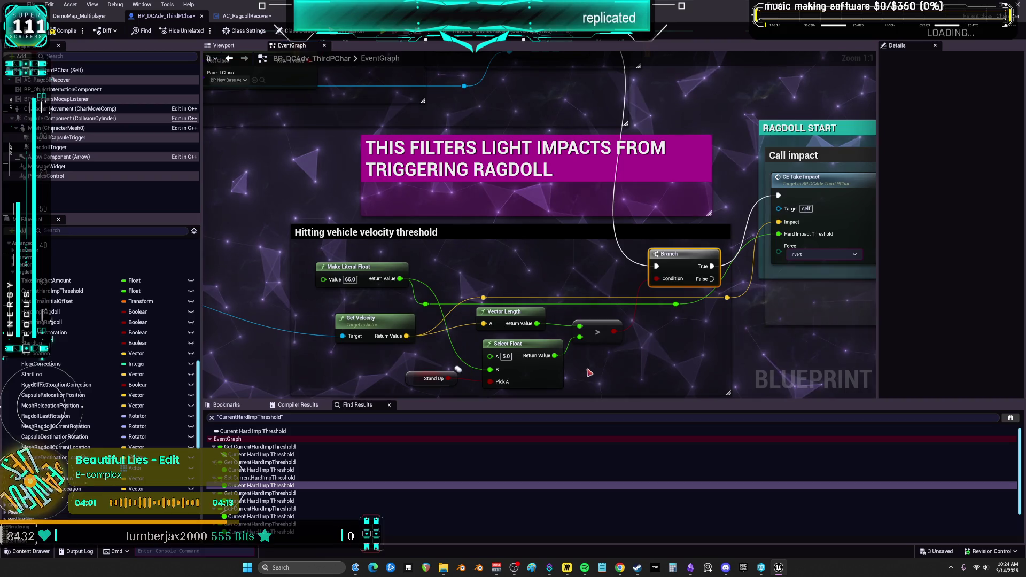
mouse_move(583, 367)
mouse_down()
mouse_move(577, 328)
mouse_move(574, 342)
mouse_up()
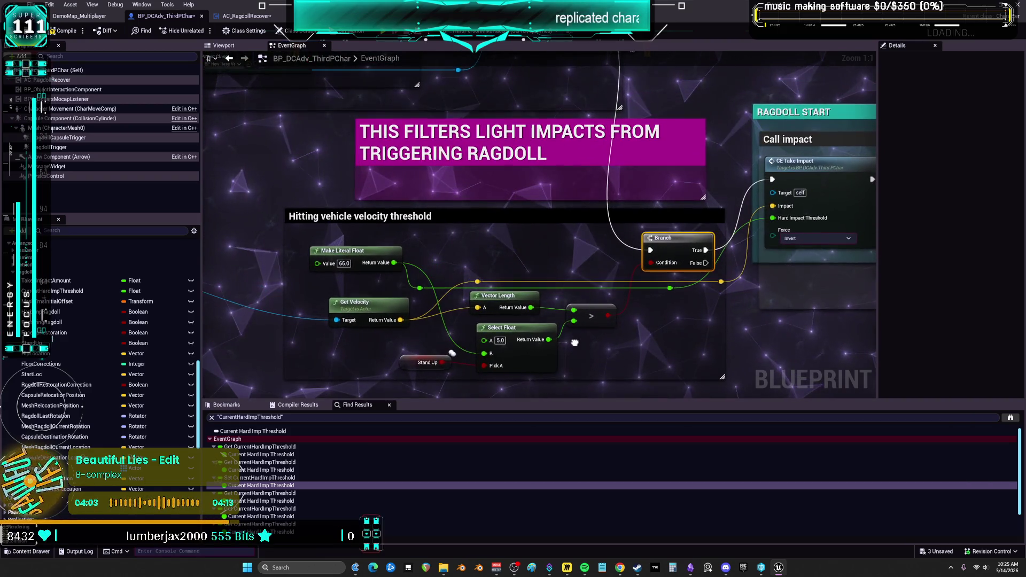
double_click(576, 154)
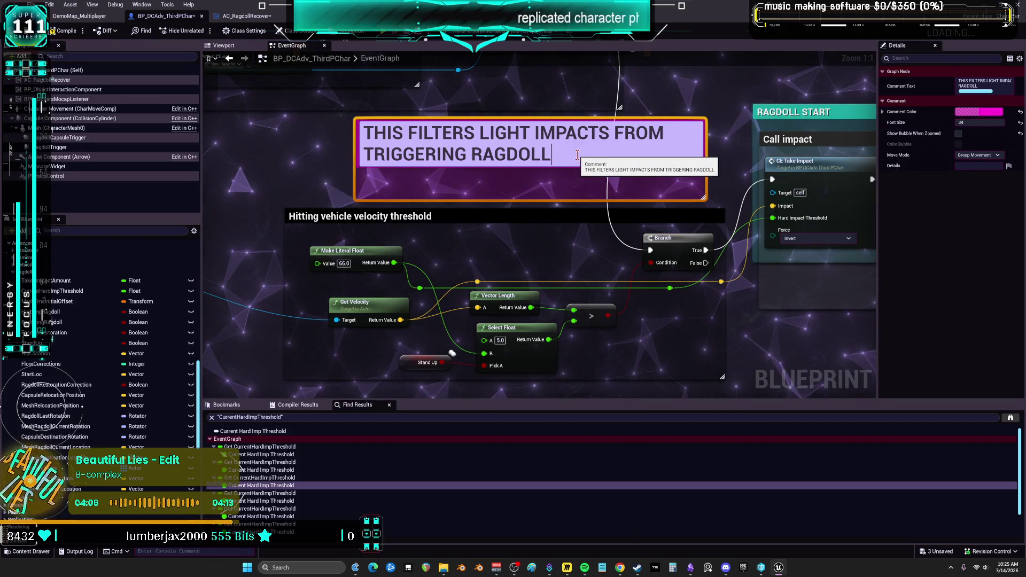
text(, )
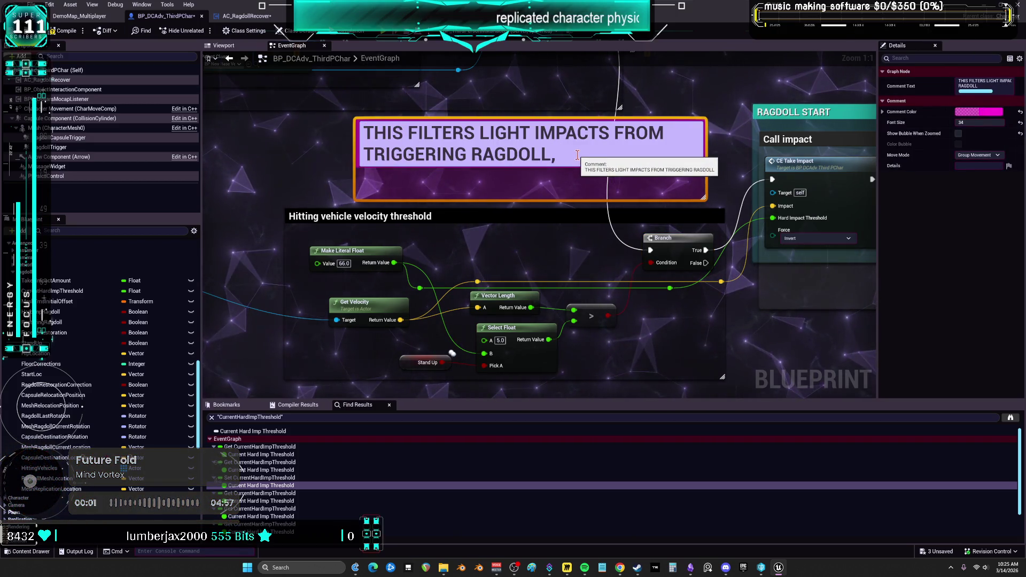
text(ALSO)
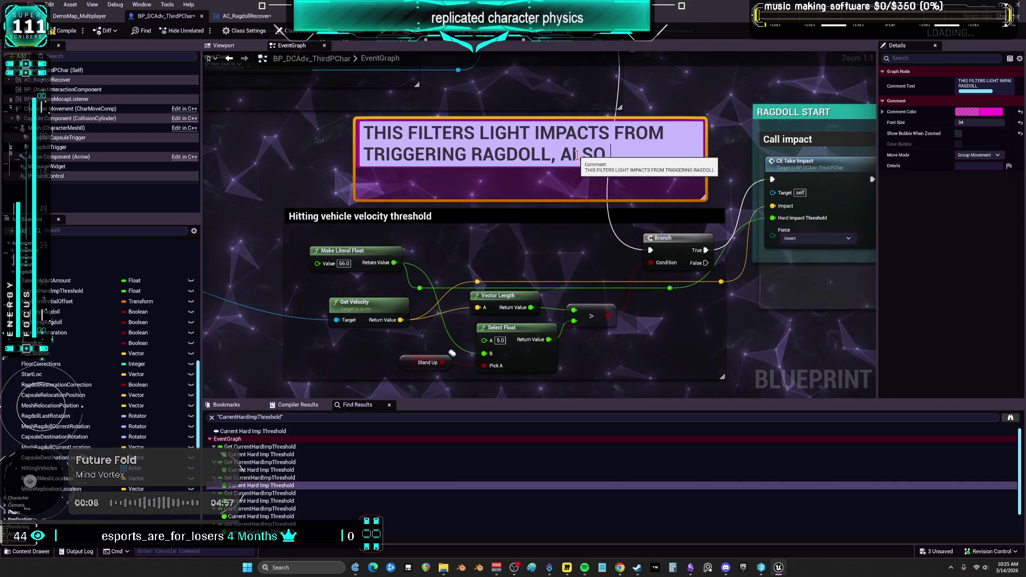
key(BackSpace)
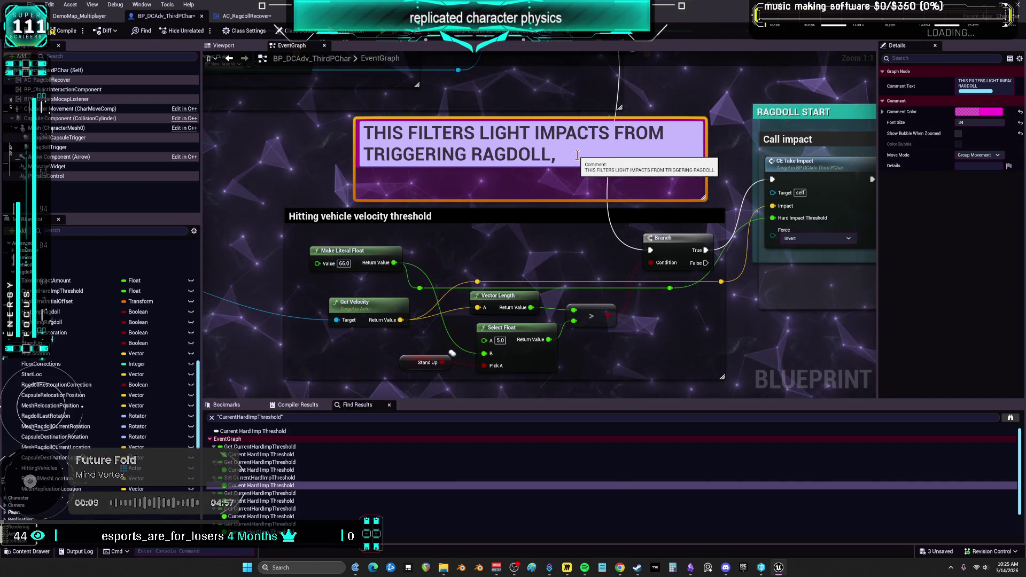
text(S)
text(READ)
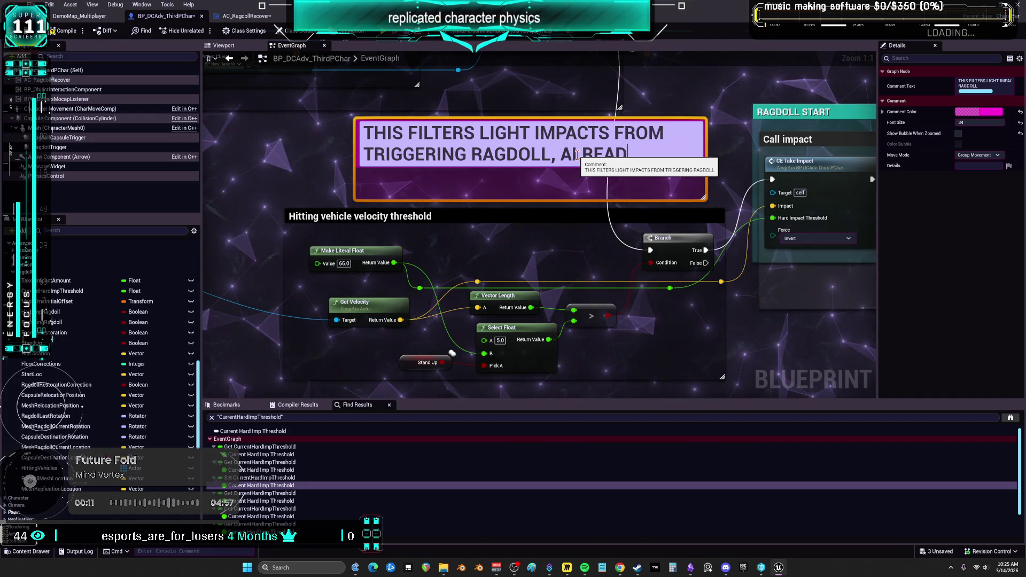
text( RAG)
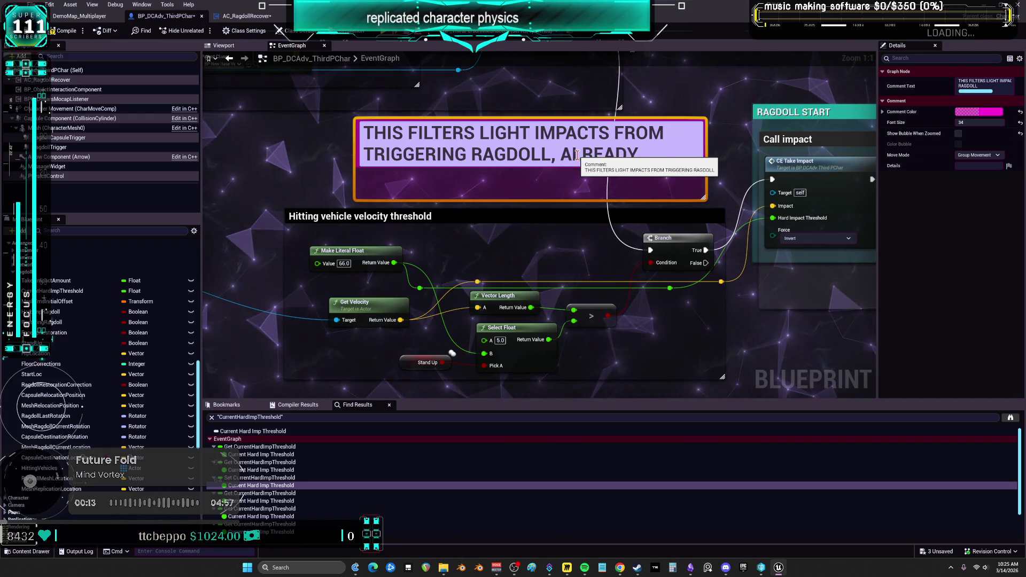
text(DOLL)
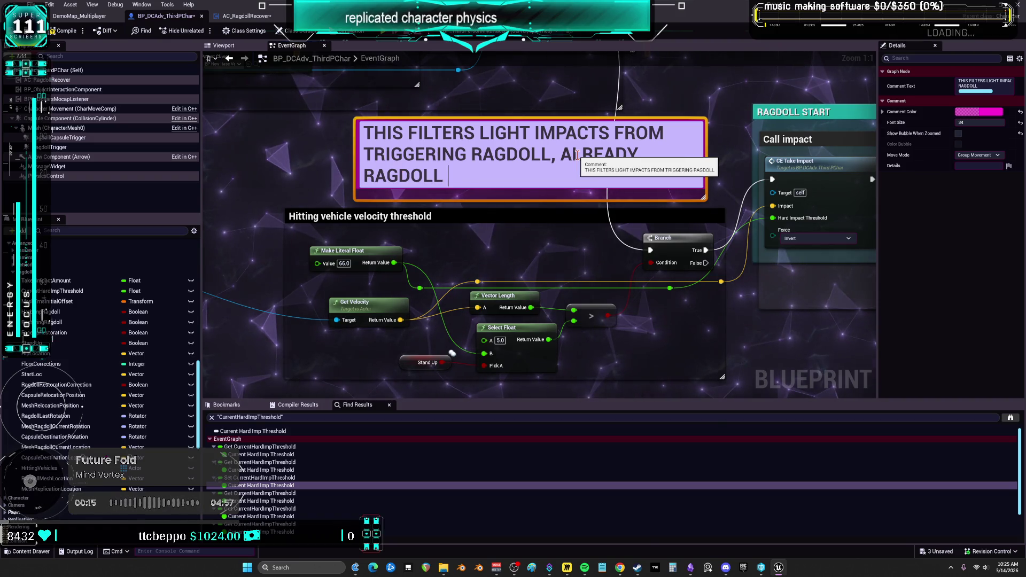
text(WILLTA)
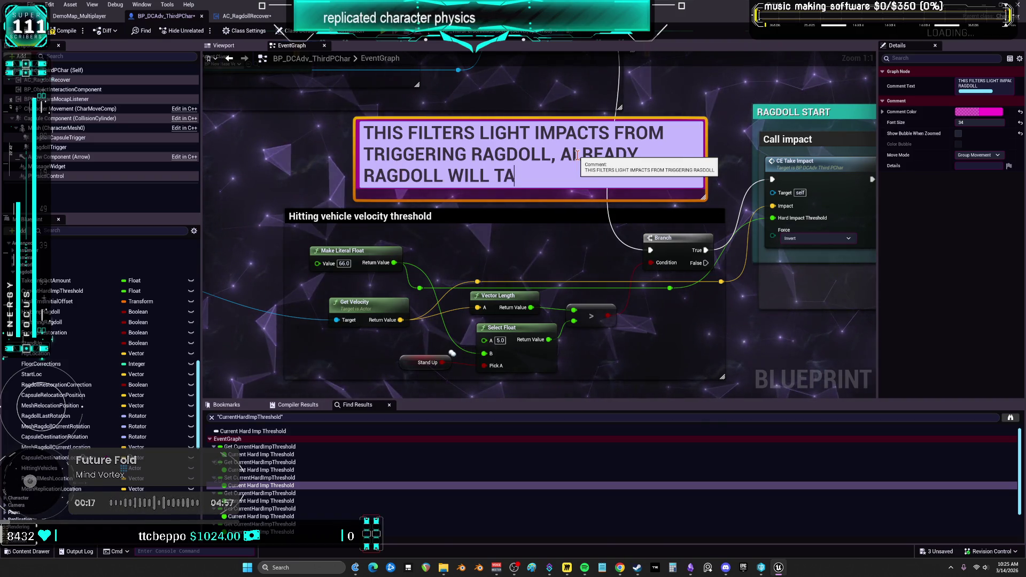
key(BackSpace)
key(BackSpace)
text(BE MORE SE)
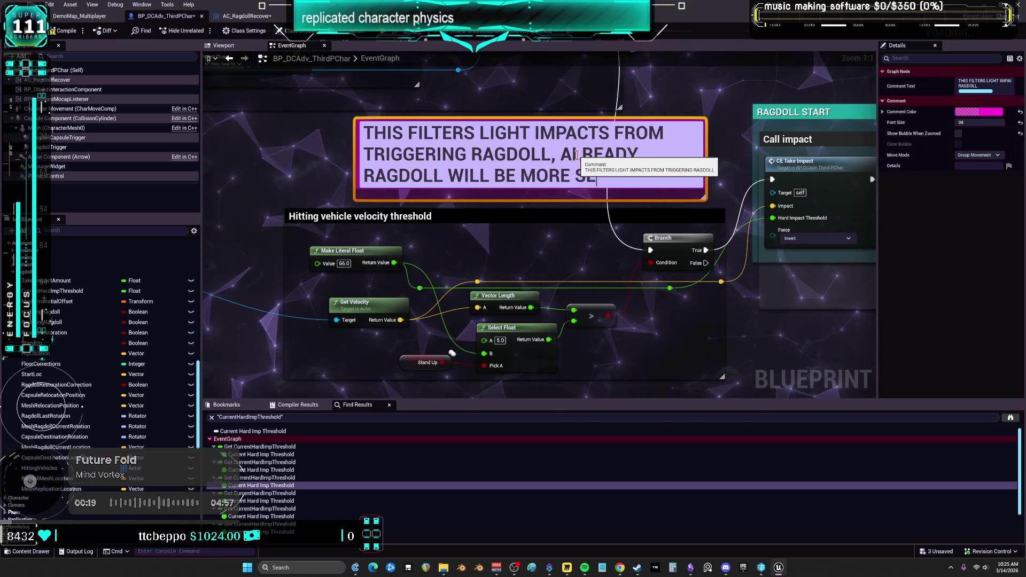
text(NSEITIVE)
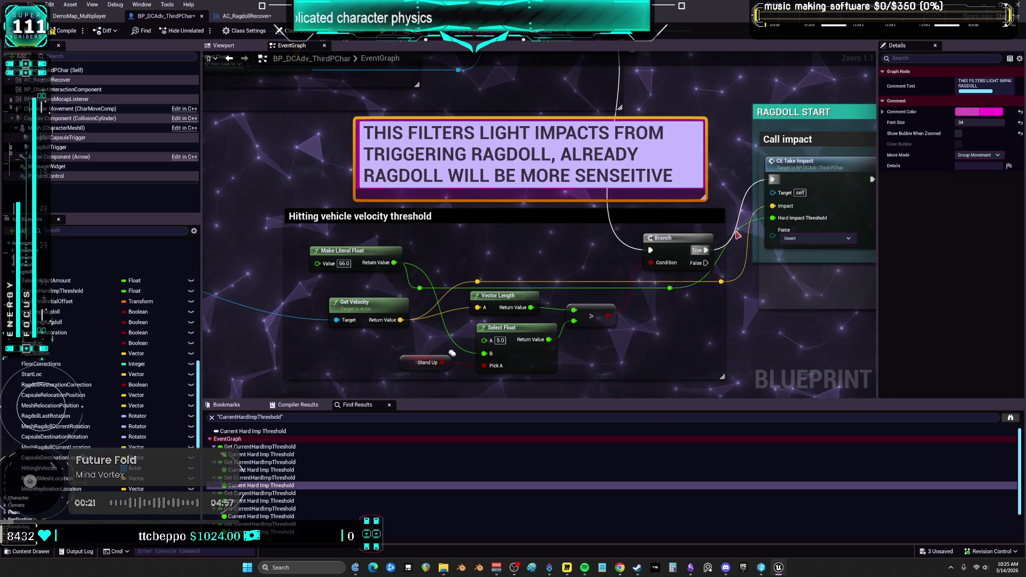
click(795, 309)
scroll(795, 310, down, 2)
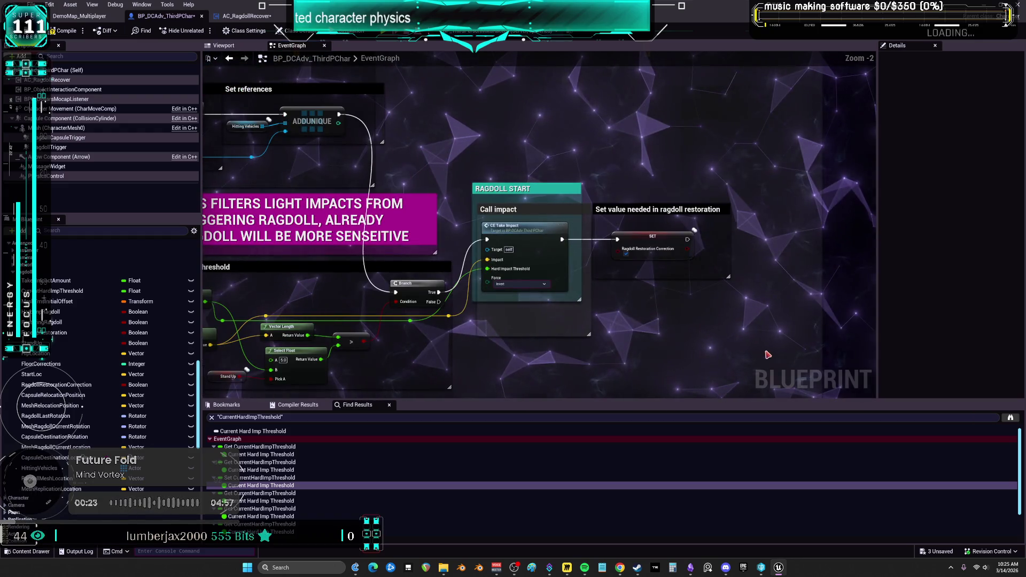
Step: Drag the RAGDOLL START group down level with its Branch, then deselect it
click(530, 232)
drag(529, 232, 529, 285)
click(618, 220)
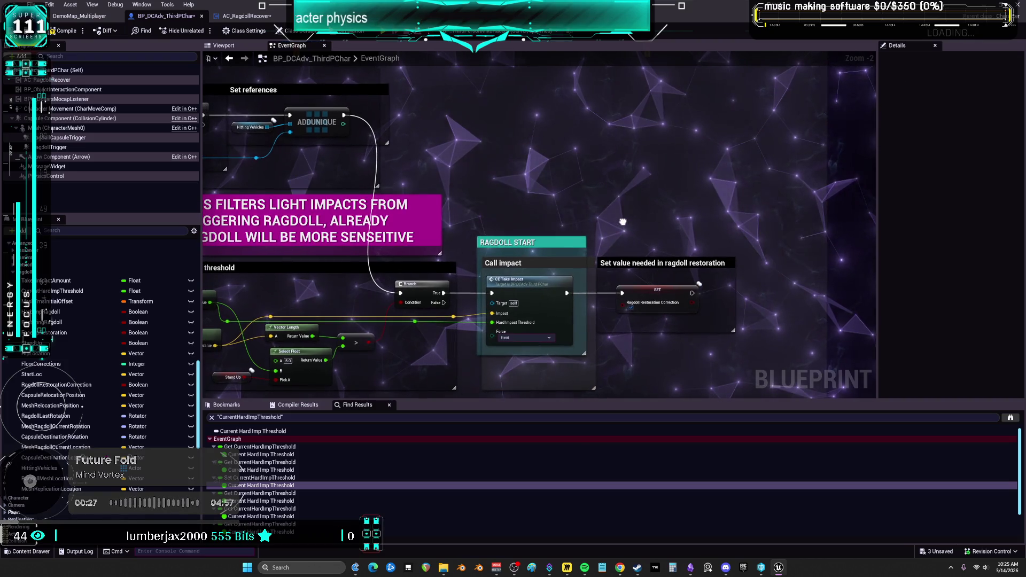
drag(623, 217, 649, 160)
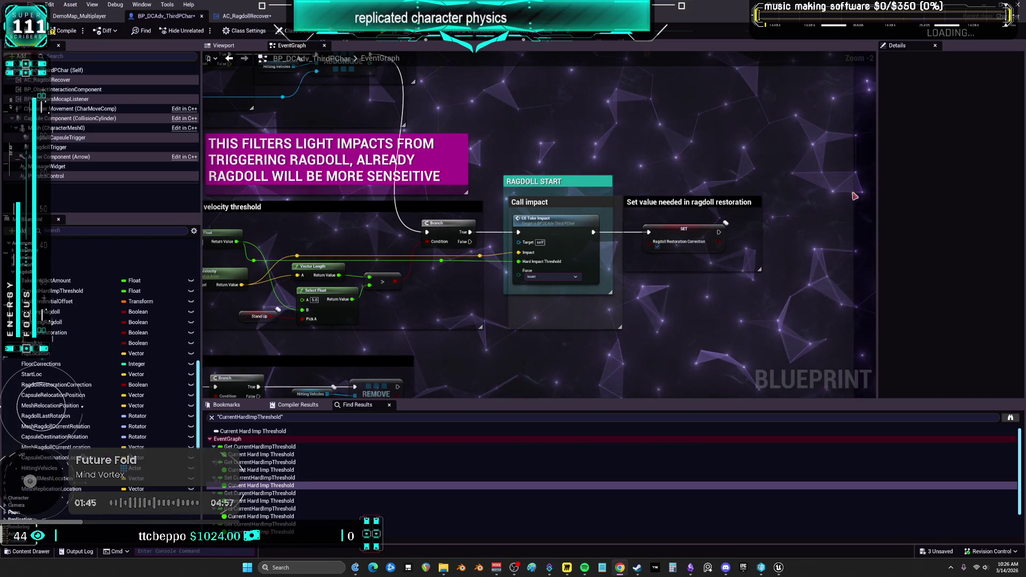
Step: Go to CE_TakeImpact's Ragdoll Activation logic and copy the CE_ReactivateTakeImpact event name
double_click(565, 226)
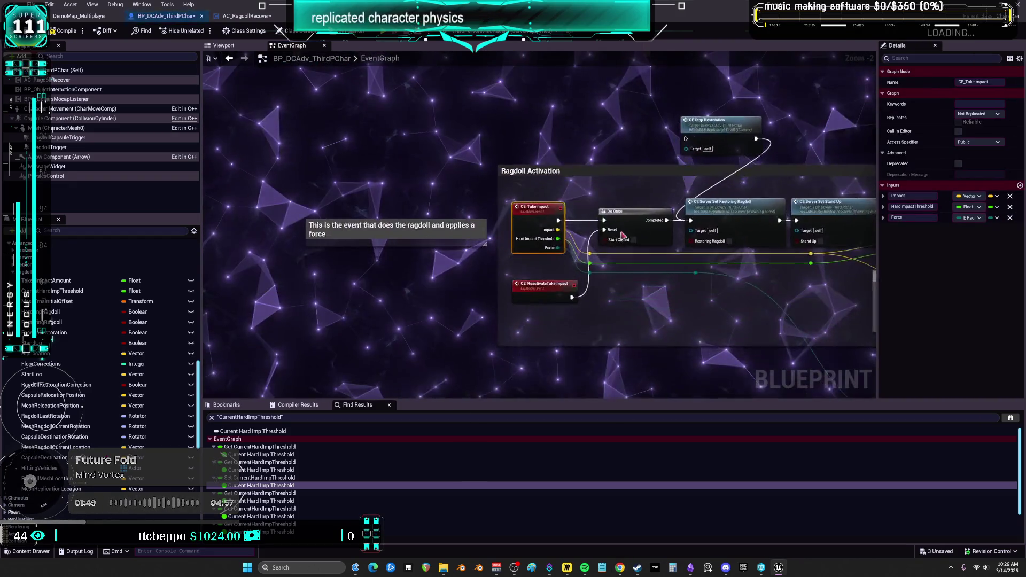
scroll(752, 305, up, 2)
drag(752, 305, 561, 297)
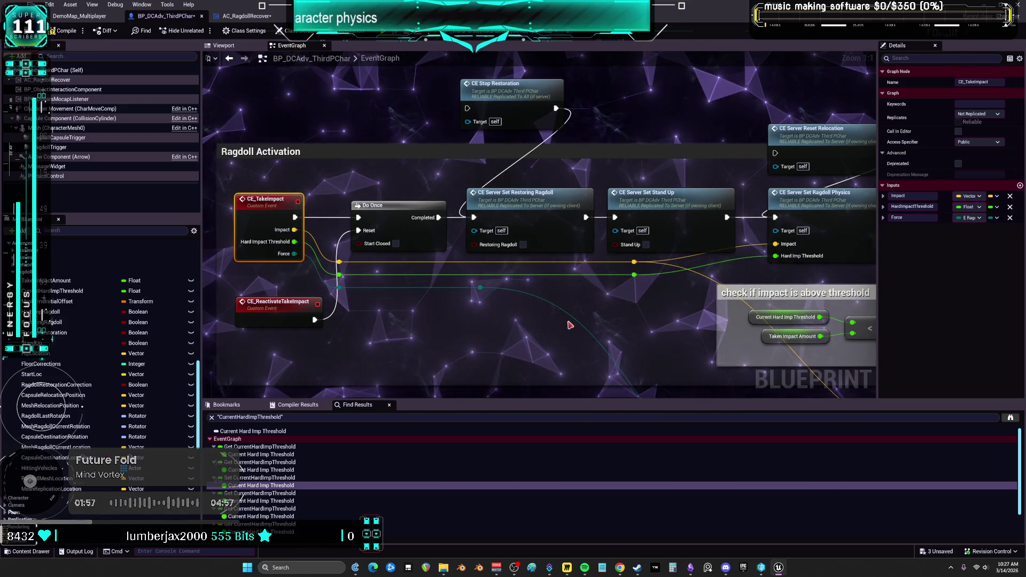
click(272, 303)
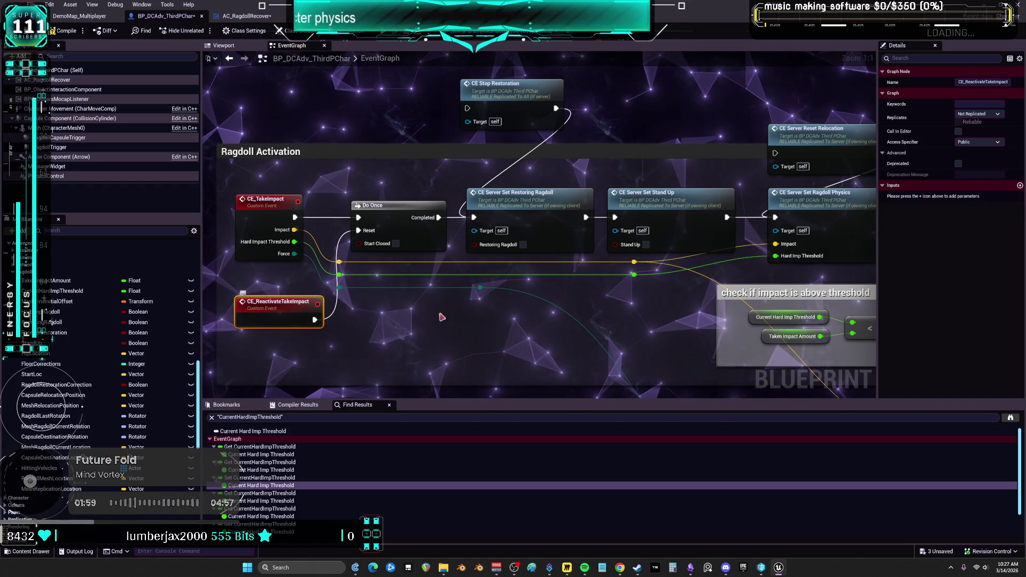
key(F2)
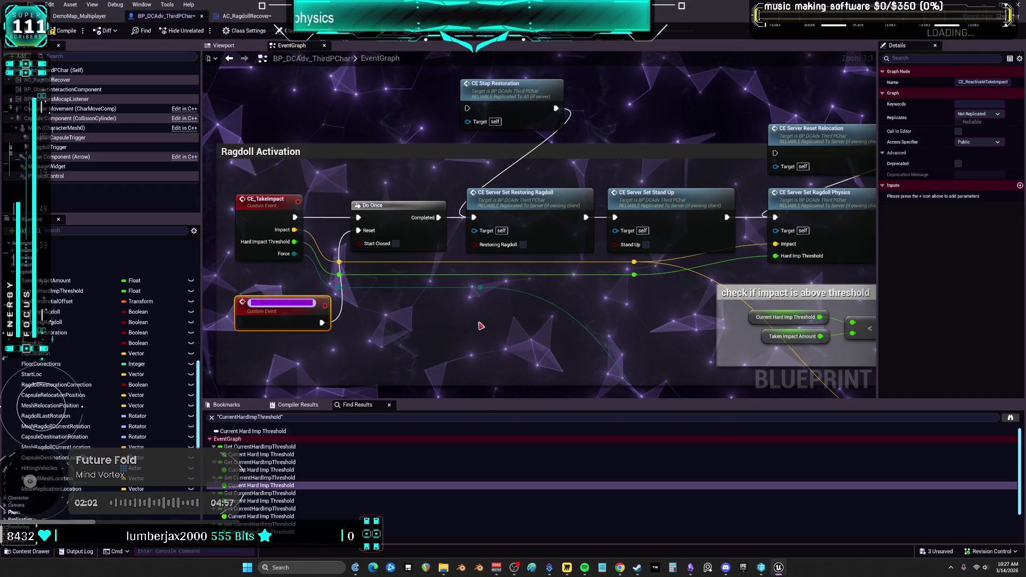
key(ctrl+c)
Step: Paste the name as a new Obsidian card below the RestoringRagdoll row
click(690, 568)
scroll(502, 348, down, 3)
key(ctrl+v)
drag(581, 301, 510, 334)
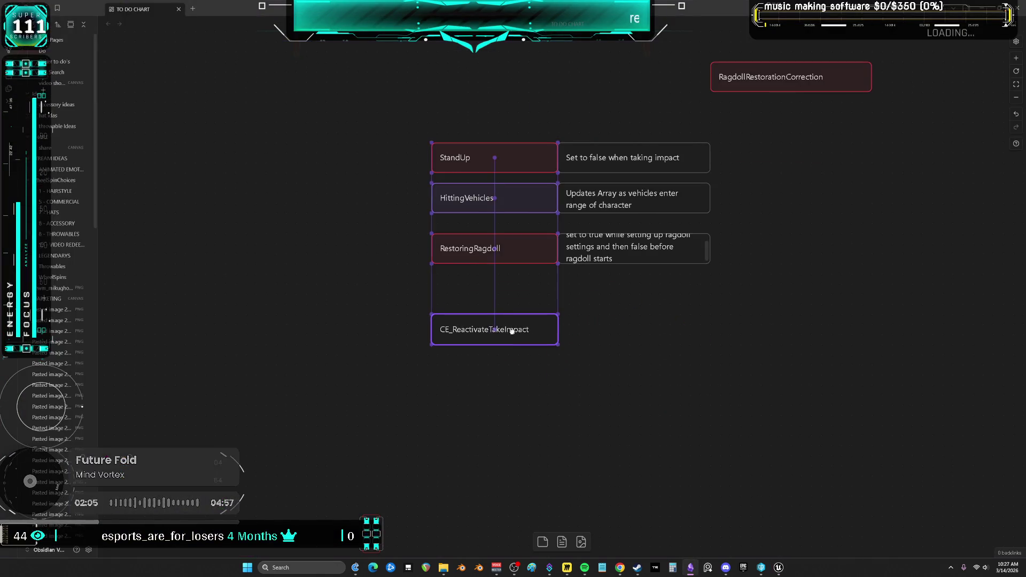
Step: Paste a copy of a description card beside the CE_ReactivateTakeImpact card
click(640, 342)
key(ctrl+v)
mouse_move(586, 294)
mouse_down()
mouse_move(654, 319)
mouse_move(654, 328)
mouse_up()
double_click(638, 324)
Step: Write 'Temporarily disables additional impacts until previous calcs are done.' in it and widen the card
text(t)
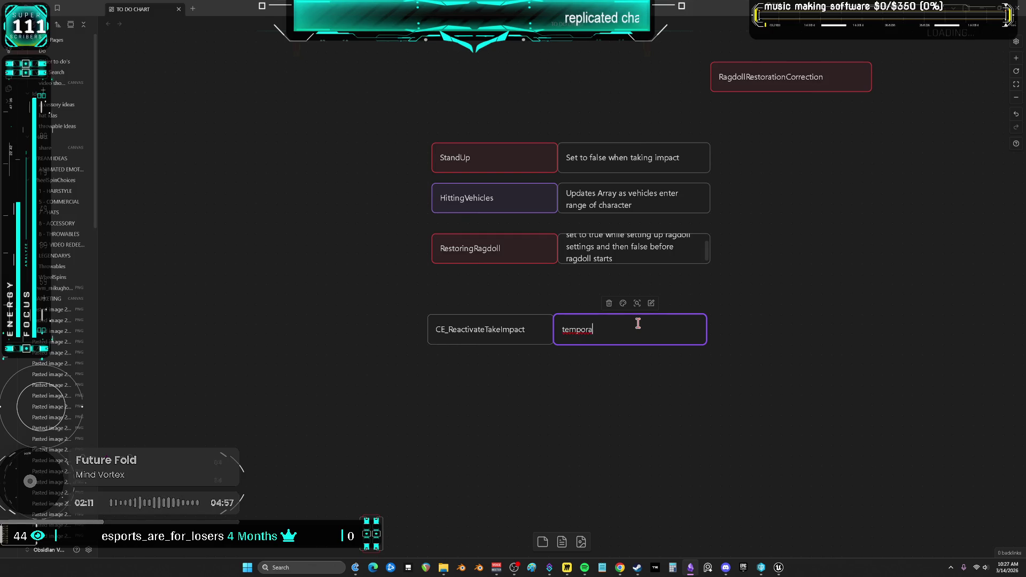
text(li)
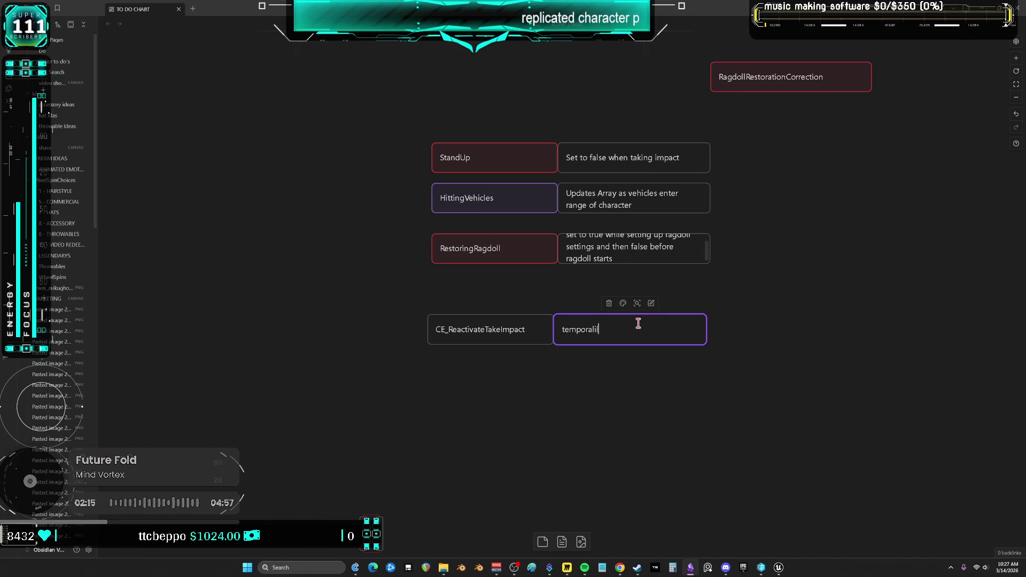
key(BackSpace)
key(BackSpace)
key(BackSpace)
text(T)
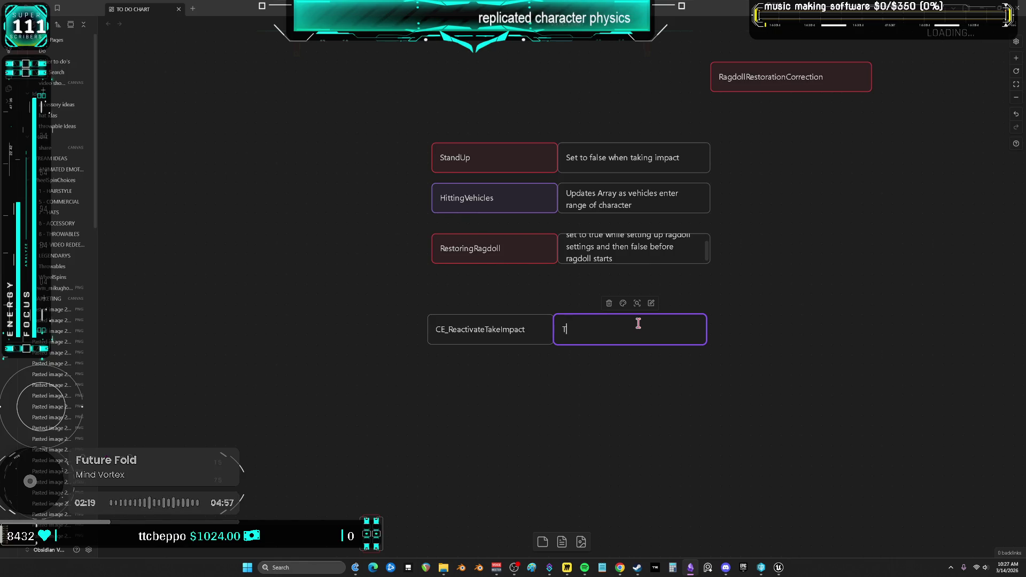
text(empor)
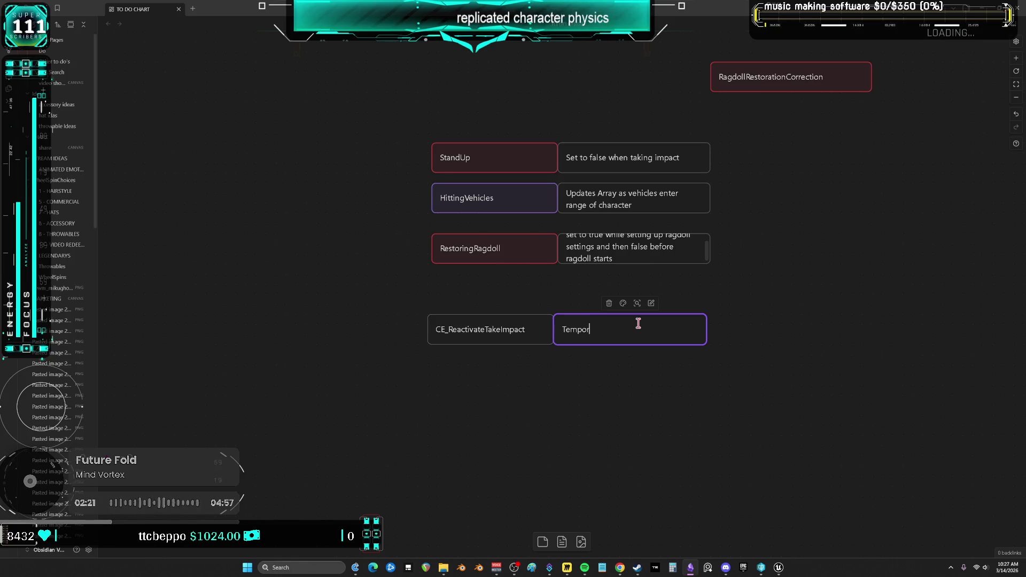
text(arily)
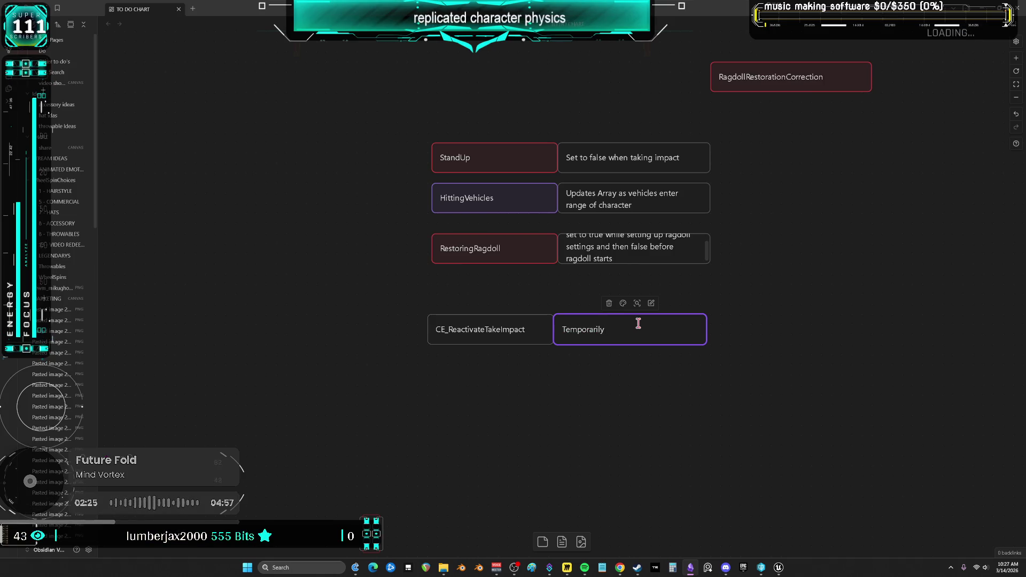
text( disables)
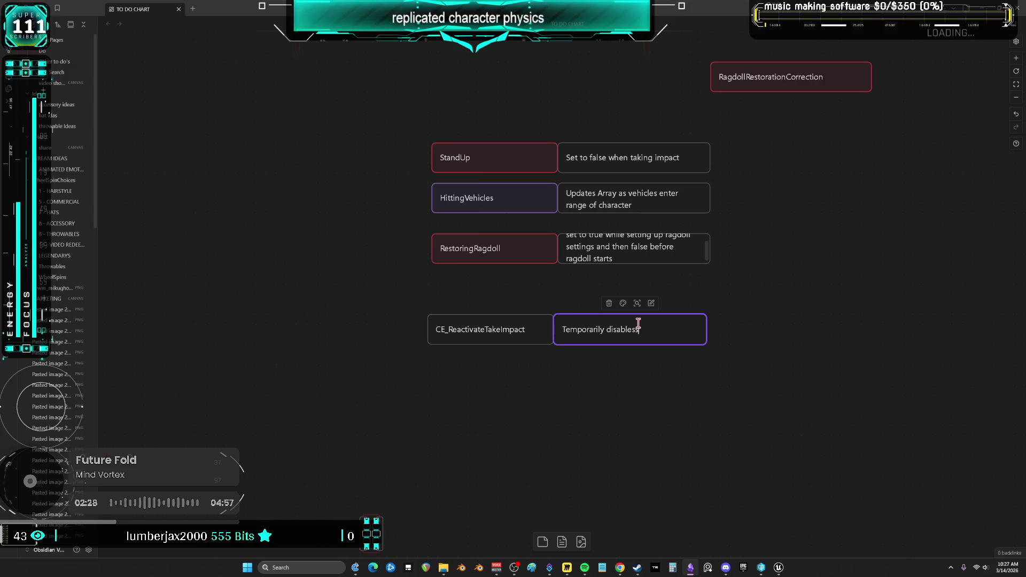
text( addi)
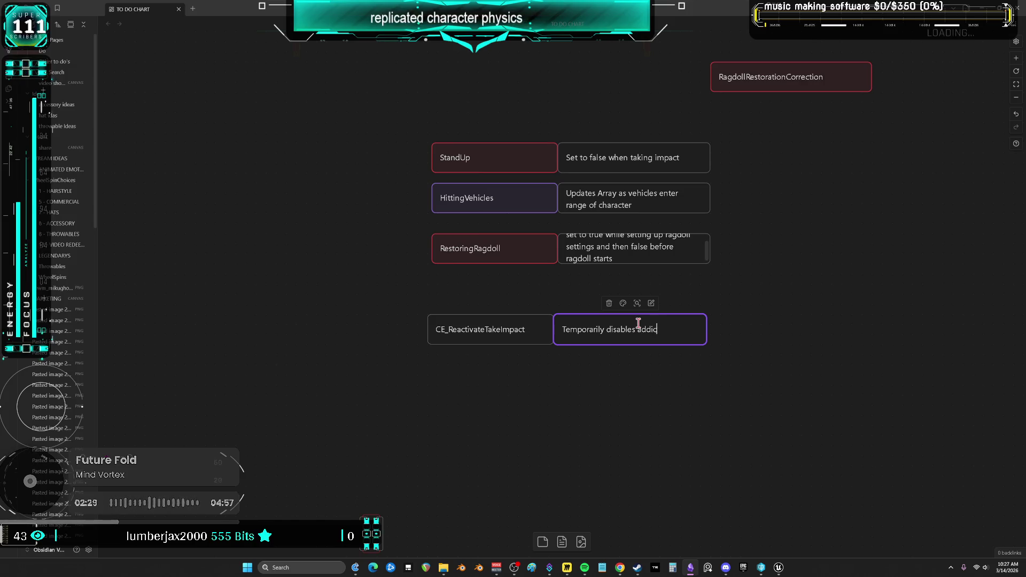
text(tional io)
key(BackSpace)
text(mpacts until previous calcs are done.)
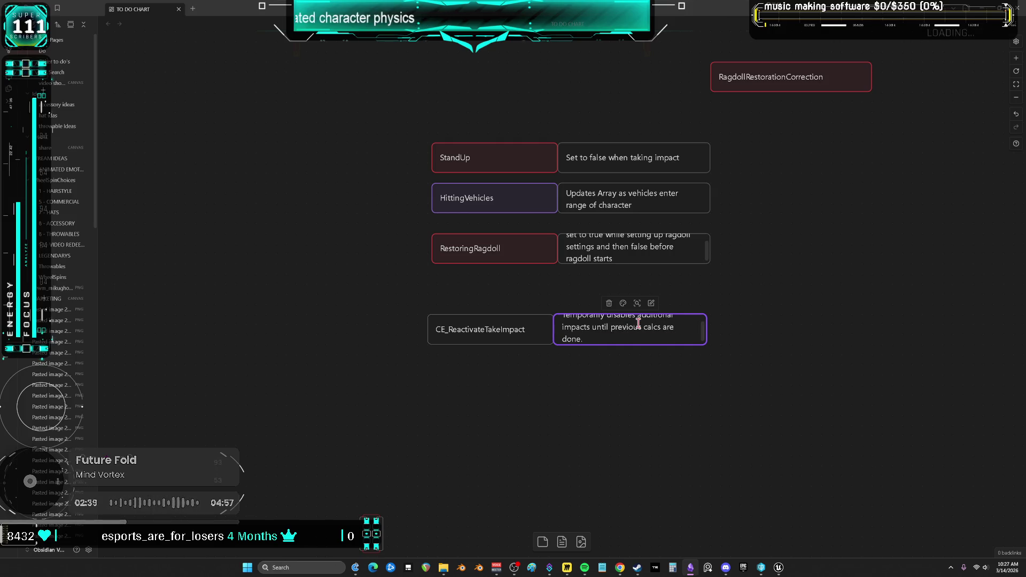
key(Escape)
drag(706, 328, 720, 327)
click(780, 334)
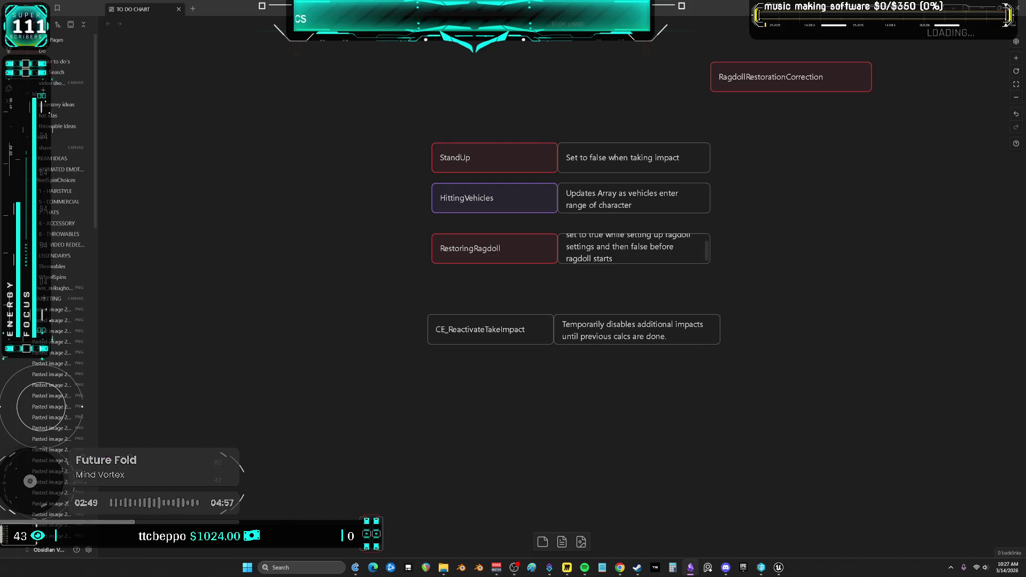
key(alt+Tab)
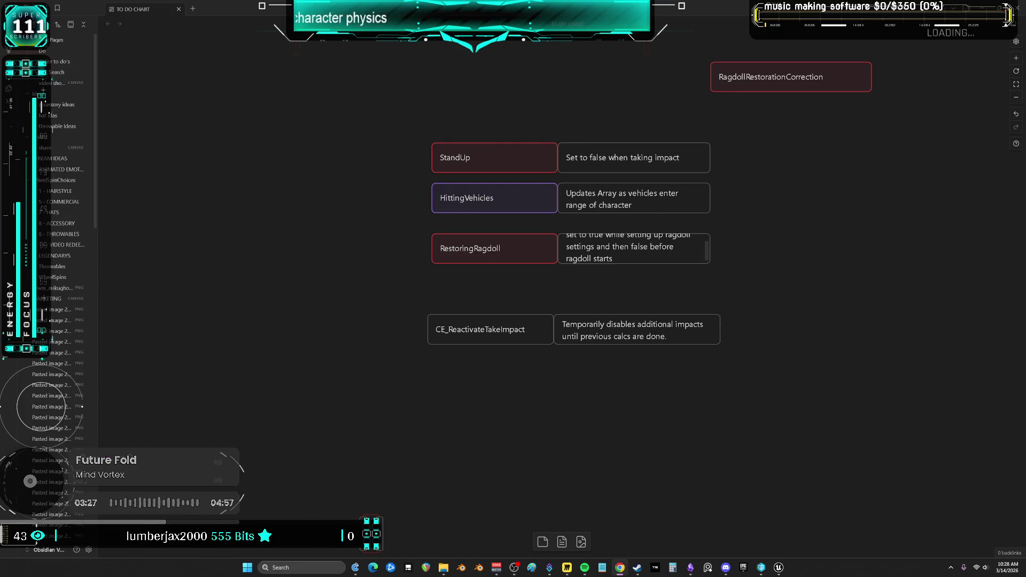
click(740, 294)
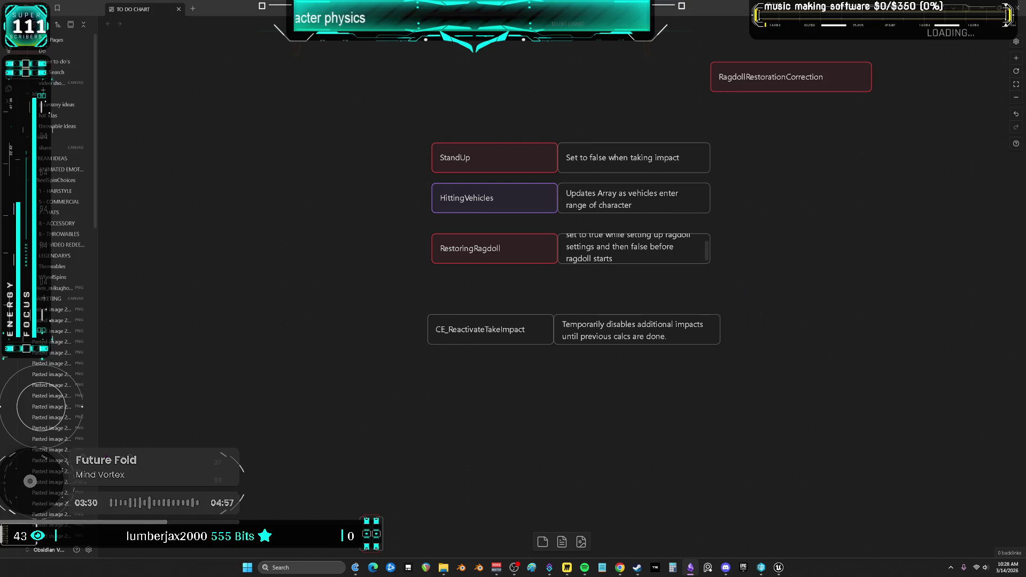
key(alt+Tab)
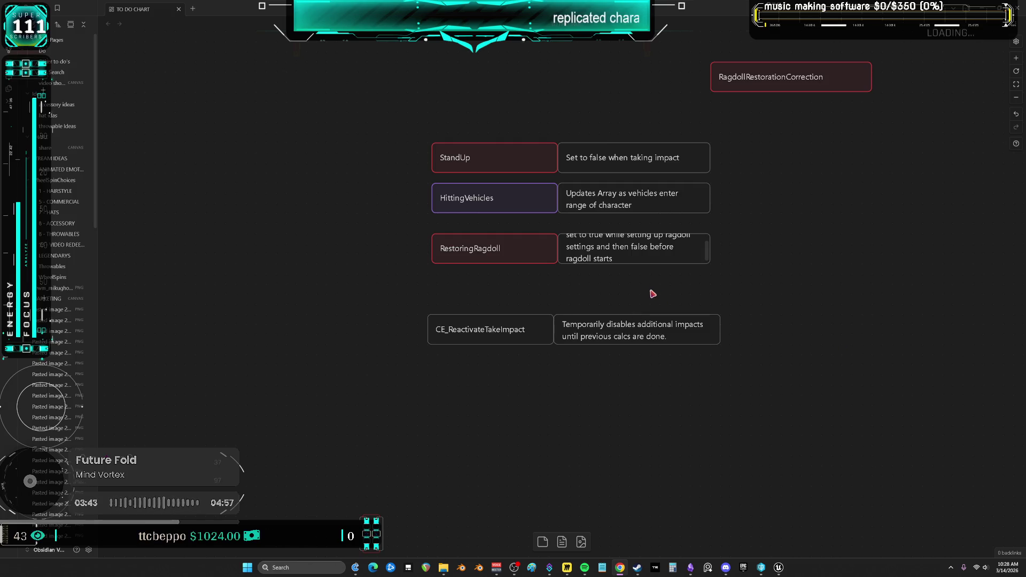
Step: Back in Unreal, check the RestoringRagdoll and StandUp server events, then open CE_Server_SetRagdollPhysics
click(779, 567)
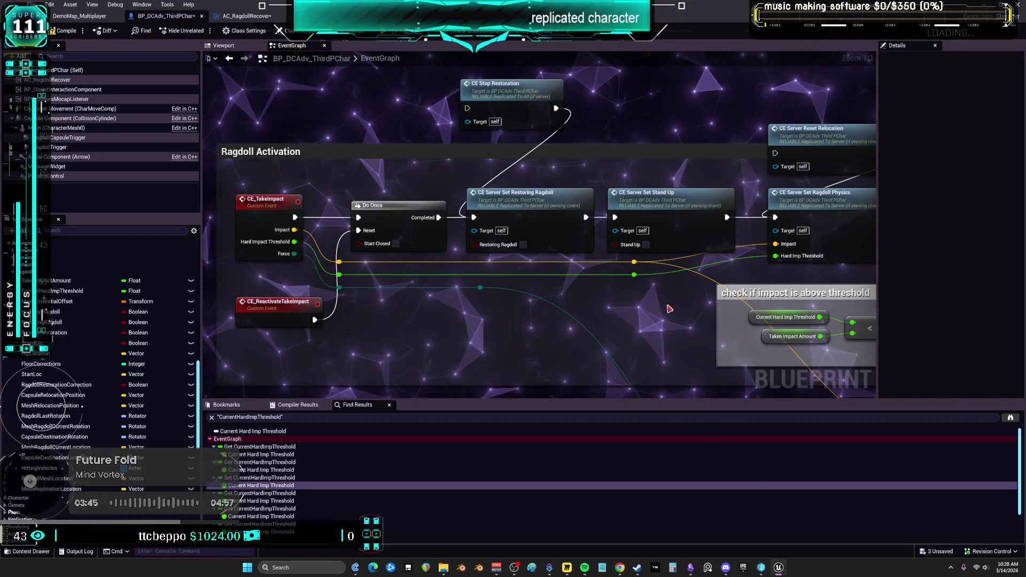
double_click(518, 212)
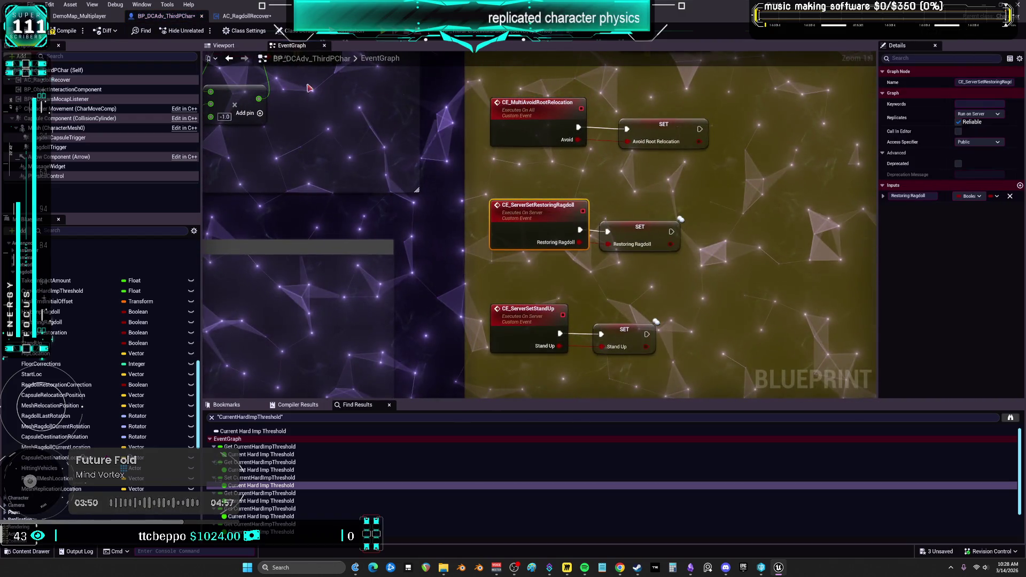
click(226, 60)
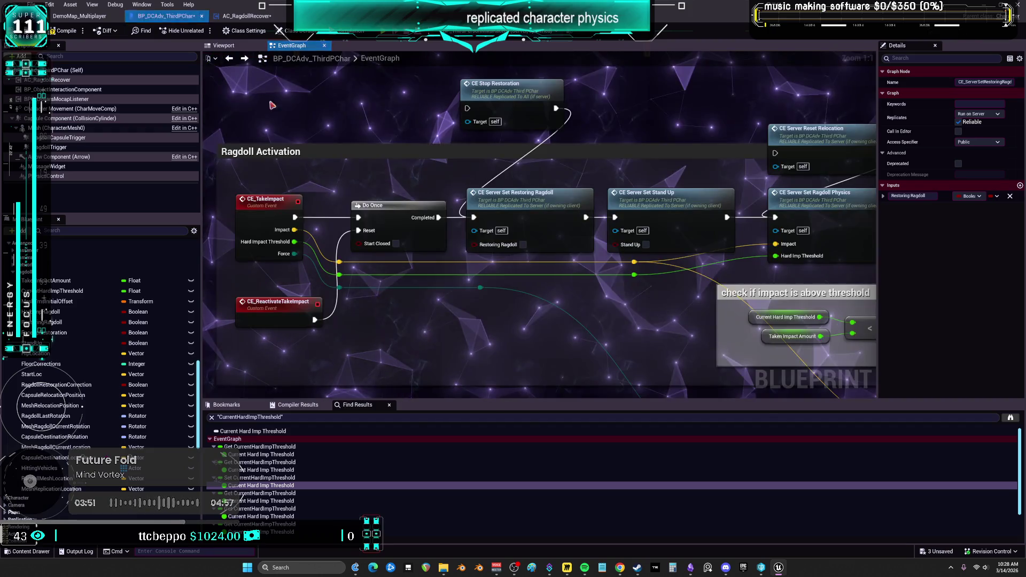
double_click(672, 207)
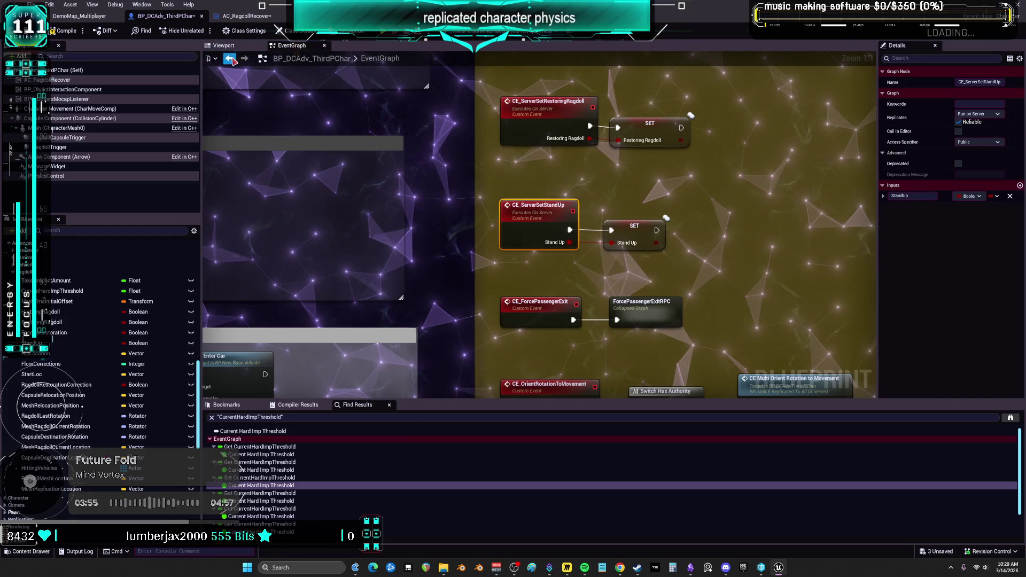
key(alt+Left)
double_click(801, 193)
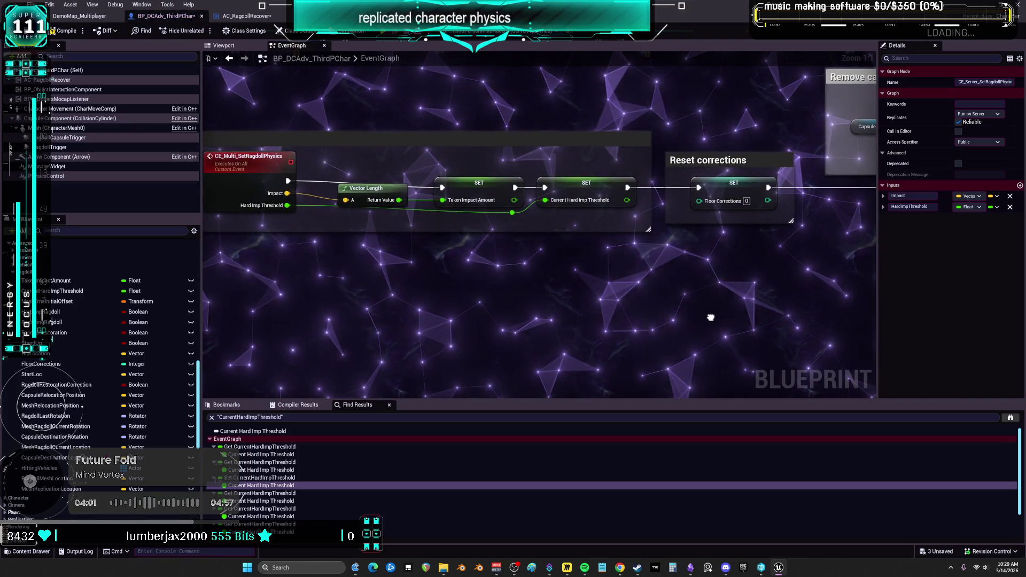
Step: Pan along the CE_Multi_SetRagdollPhysics chain through collision removal, collision responses, mesh physics and soft-impact check
drag(709, 317, 328, 329)
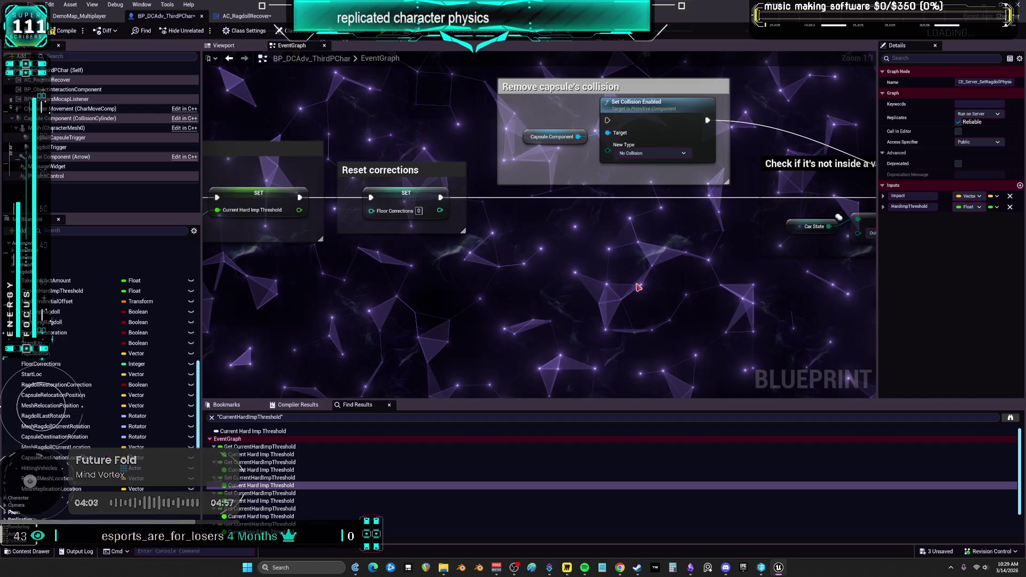
drag(655, 330, 388, 305)
drag(746, 322, 389, 300)
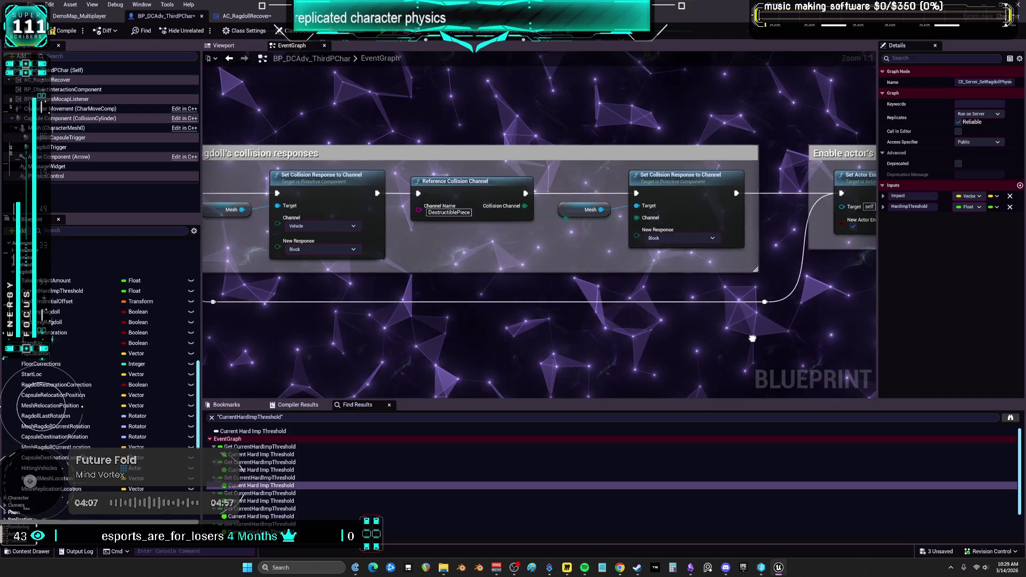
drag(693, 321, 506, 332)
drag(761, 327, 677, 324)
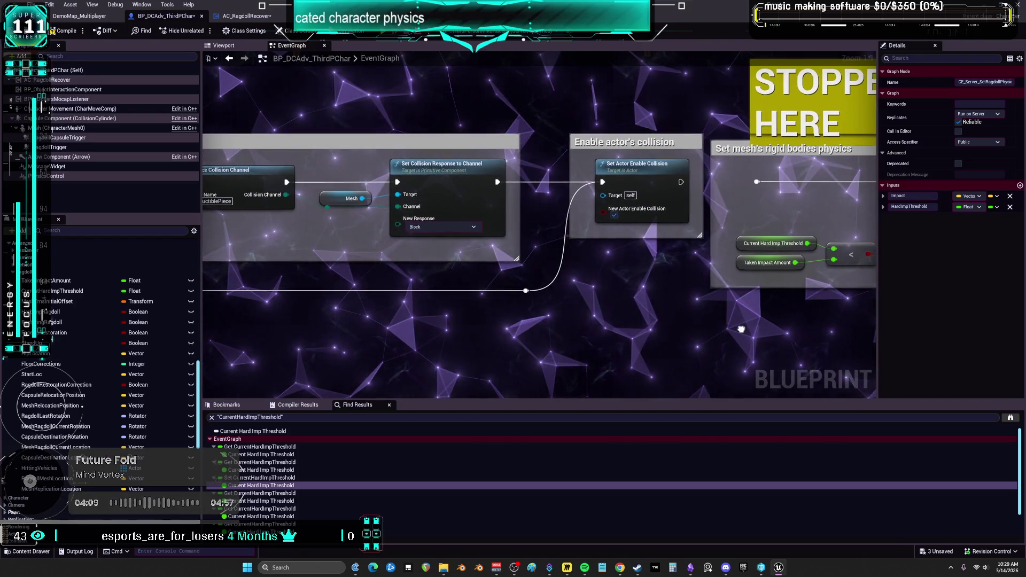
drag(742, 330, 522, 320)
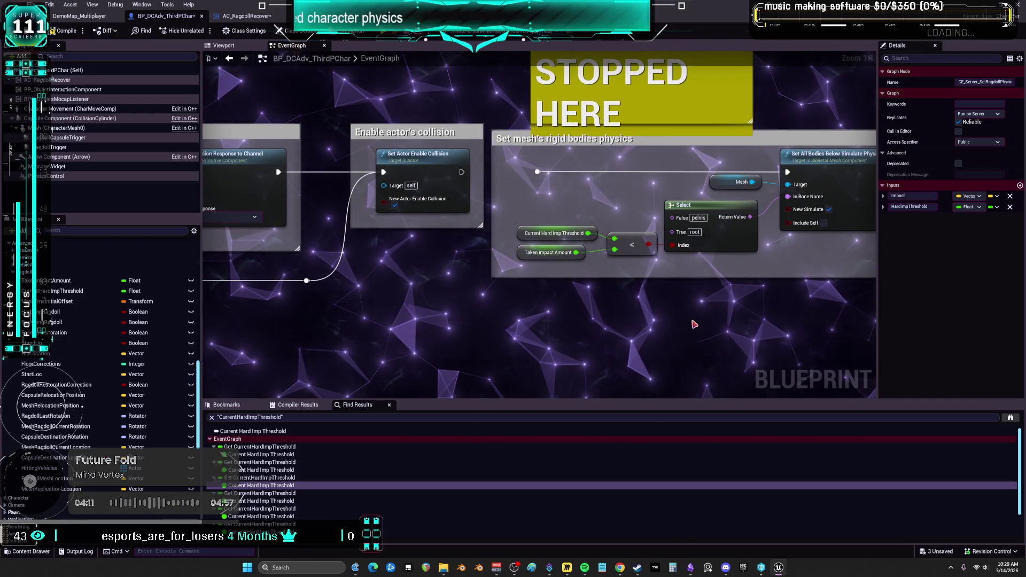
mouse_move(689, 320)
mouse_down()
mouse_move(638, 323)
mouse_move(470, 378)
mouse_up()
drag(694, 345, 418, 346)
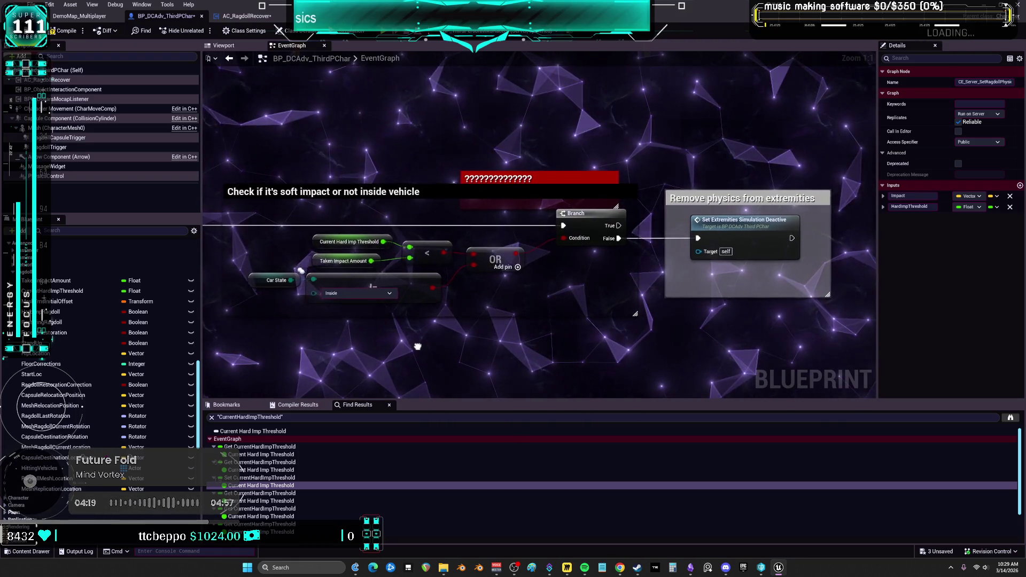
drag(521, 274, 734, 252)
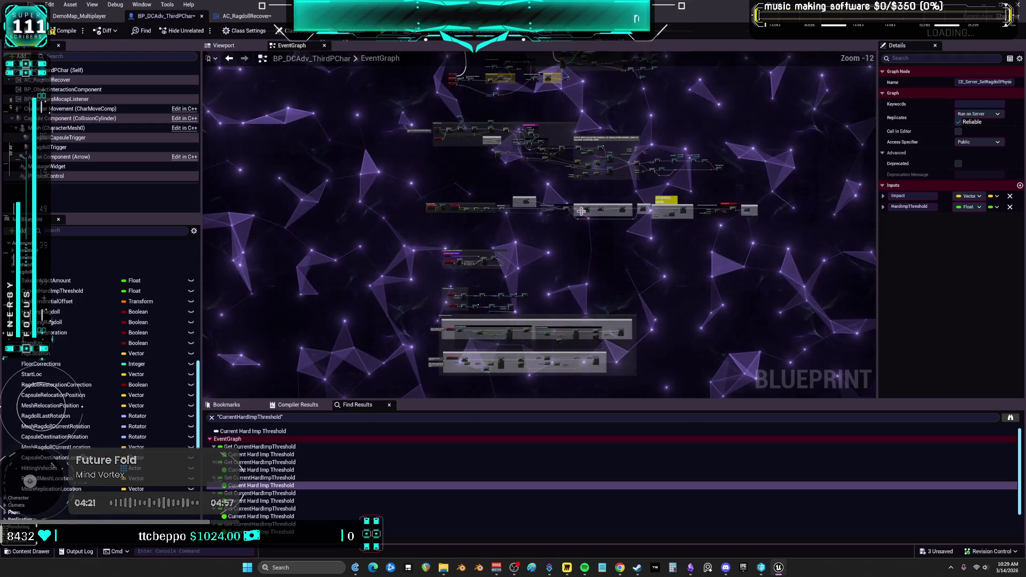
Step: Zoom and pan to the 'Setup variables for restoration' blocks and Set RestoringRagdoll
scroll(581, 211, up, 6)
drag(427, 200, 545, 321)
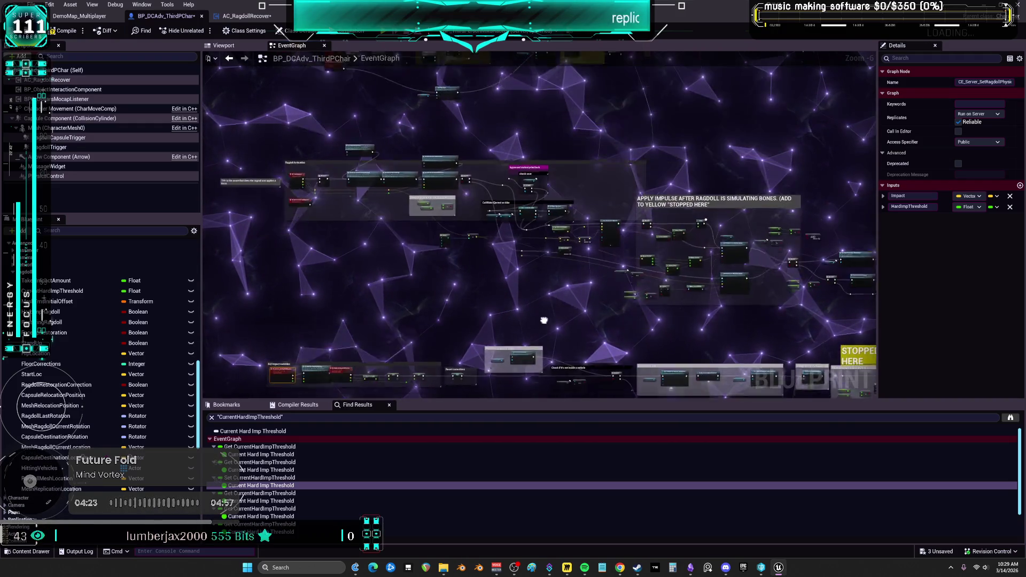
mouse_move(398, 193)
mouse_down()
mouse_move(493, 245)
mouse_move(569, 250)
mouse_up()
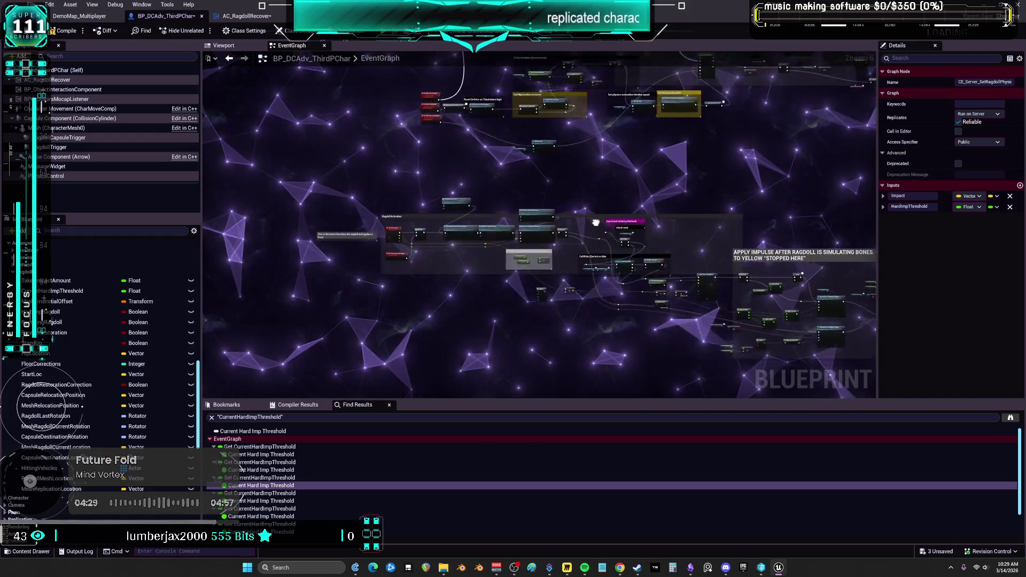
mouse_move(498, 141)
mouse_down()
mouse_move(546, 238)
mouse_move(311, 174)
mouse_up()
mouse_move(243, 255)
mouse_down()
mouse_move(458, 192)
mouse_move(596, 185)
mouse_up()
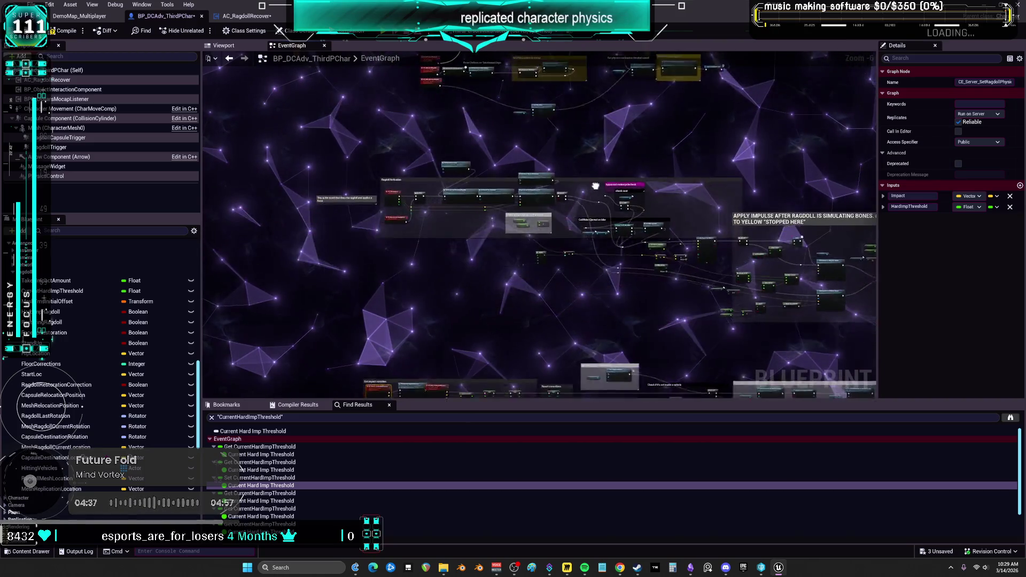
mouse_move(550, 229)
mouse_down()
mouse_move(608, 207)
mouse_move(496, 233)
mouse_move(597, 252)
mouse_move(564, 264)
mouse_move(493, 243)
mouse_up()
mouse_move(444, 148)
mouse_down()
mouse_move(451, 165)
mouse_move(622, 169)
mouse_up()
mouse_move(473, 172)
mouse_down()
mouse_move(516, 163)
mouse_move(619, 170)
mouse_move(586, 176)
mouse_up()
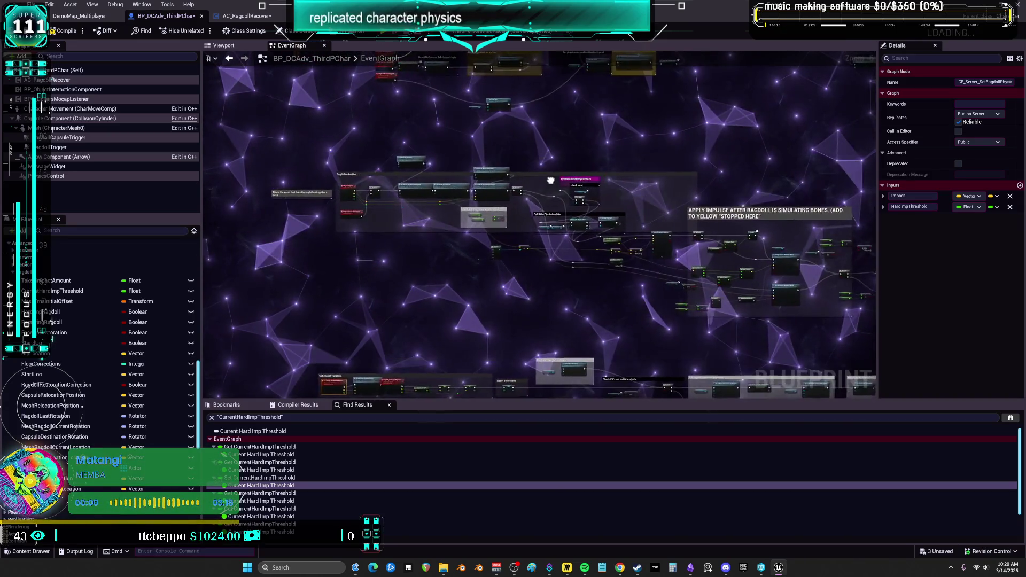
drag(534, 196, 531, 198)
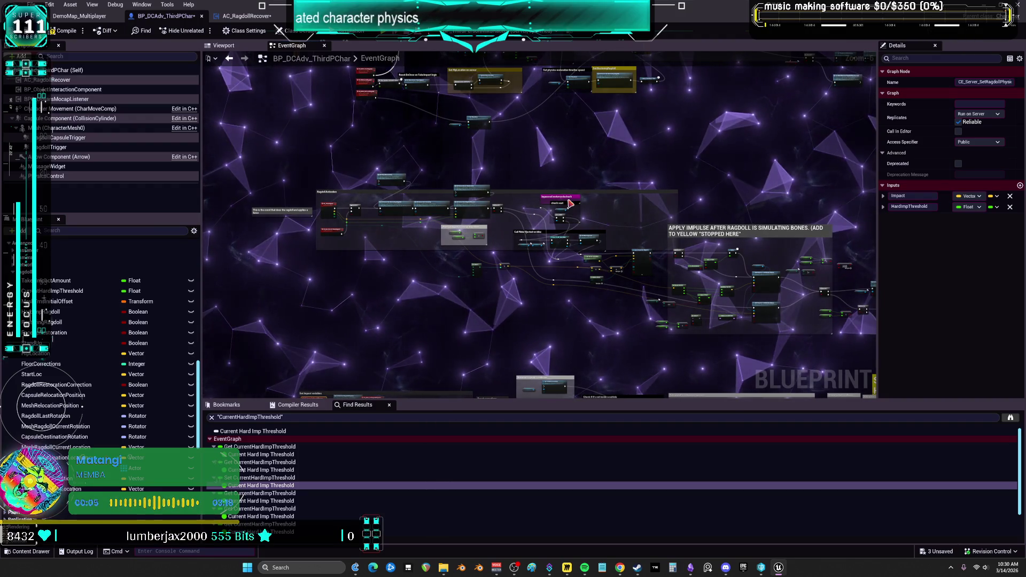
drag(540, 109, 529, 251)
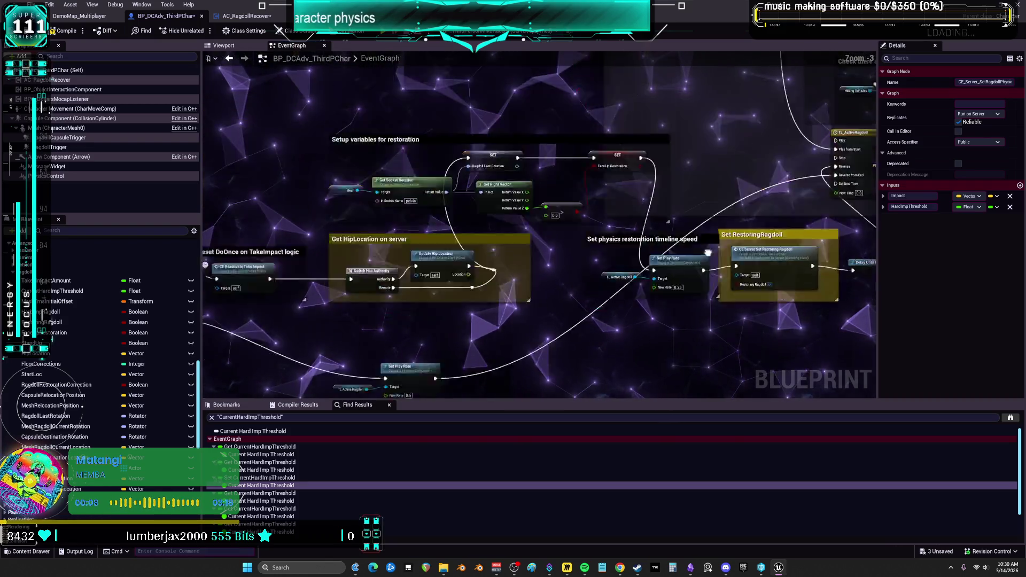
Step: Zoom past the vehicle checks and jump to CE_TakeImpact's impact-threshold check in Ragdoll Activation
scroll(791, 172, down, 2)
drag(791, 173, 280, 140)
scroll(662, 251, up, 5)
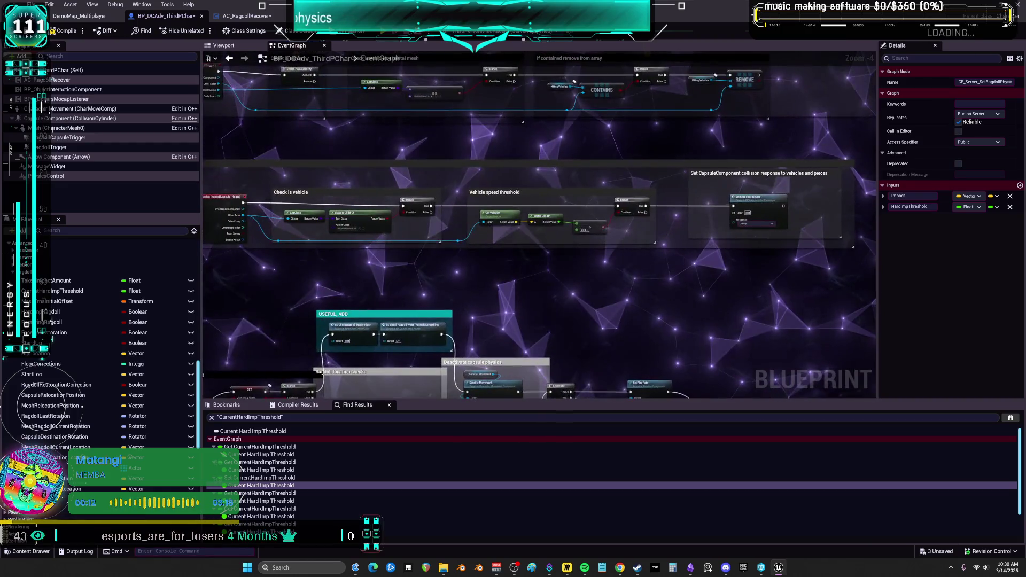
scroll(662, 250, down, 8)
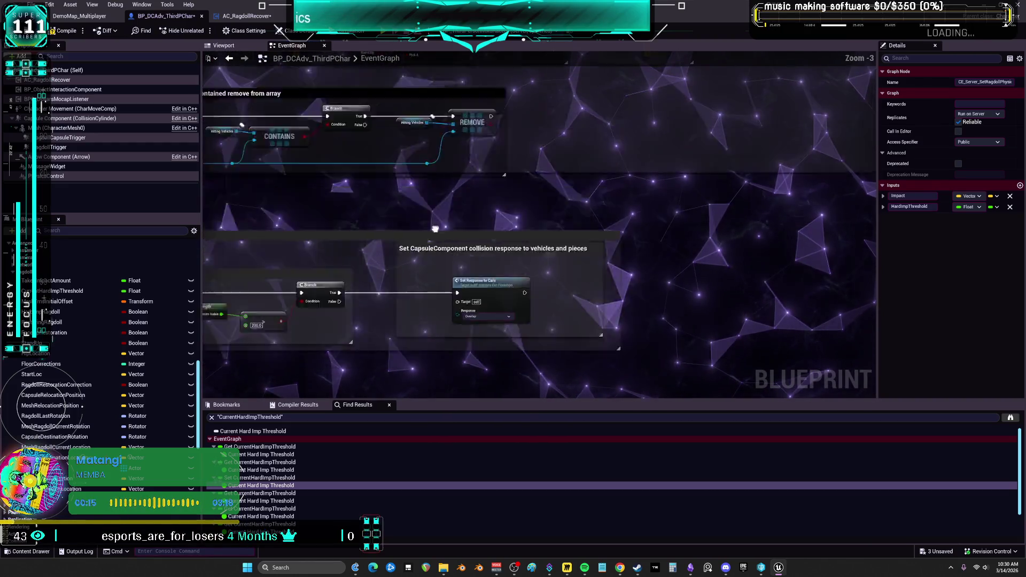
scroll(492, 240, up, 6)
double_click(635, 203)
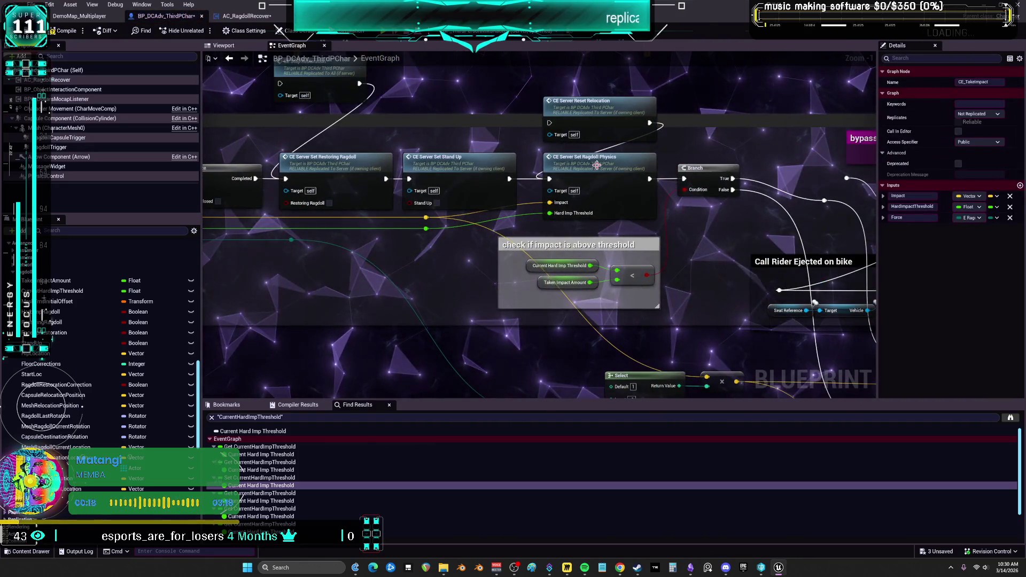
Step: Select the CE Server Set Ragdoll Physics call, then pan and zoom out to Zoom -3 to reveal the line trace and impulse nodes
click(596, 166)
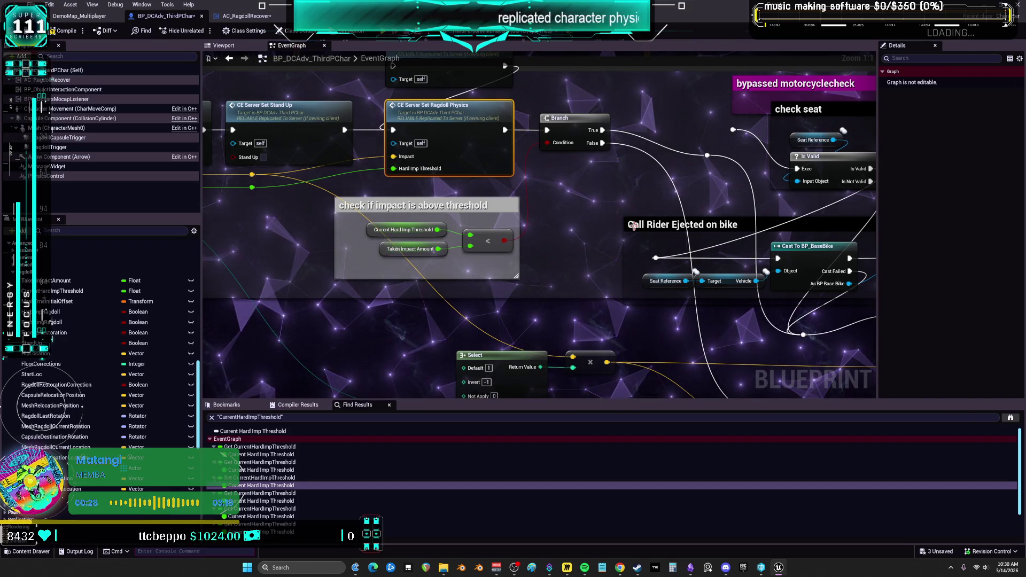
mouse_move(690, 195)
mouse_down()
mouse_move(647, 156)
mouse_move(560, 130)
mouse_move(551, 169)
mouse_move(500, 75)
mouse_move(689, 328)
mouse_up()
scroll(472, 133, down, 3)
drag(454, 109, 298, 98)
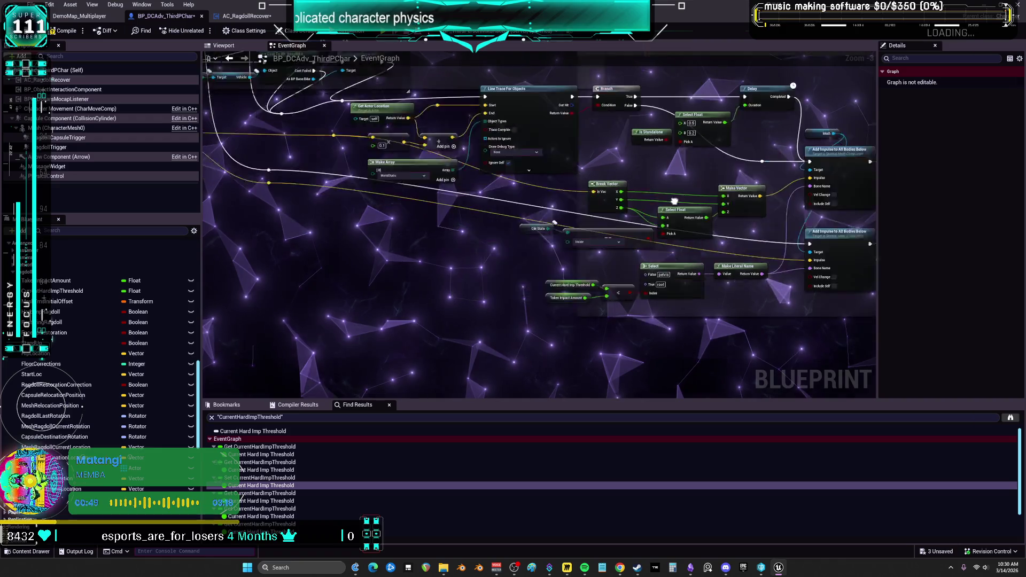
Step: Pan around the impulse section to bring the apply impulse after ragdoll note into view
mouse_move(512, 211)
mouse_down()
mouse_move(738, 220)
mouse_move(642, 214)
mouse_move(529, 233)
mouse_move(703, 225)
mouse_move(594, 245)
mouse_move(709, 243)
mouse_move(781, 207)
mouse_up()
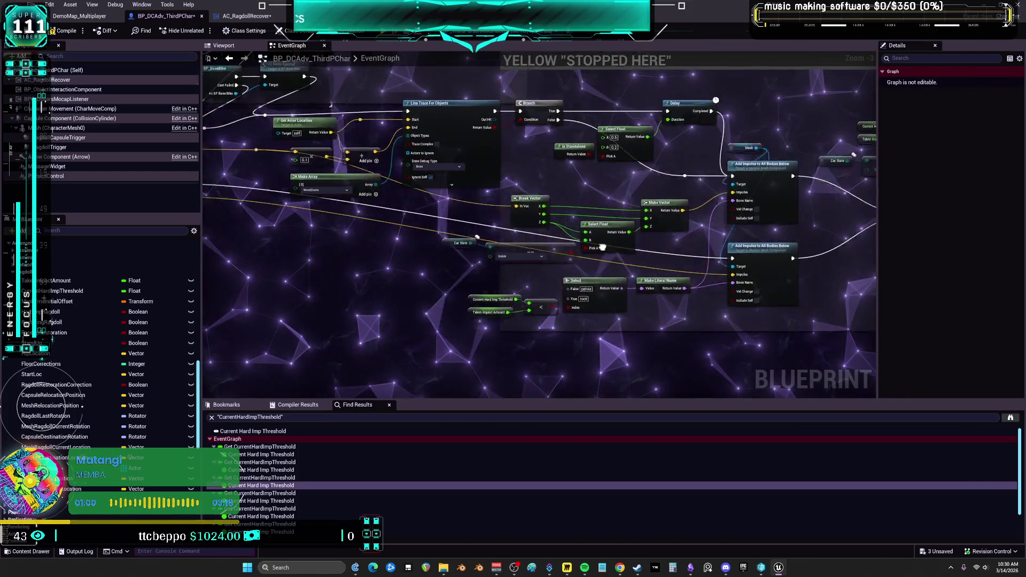
drag(595, 251, 645, 242)
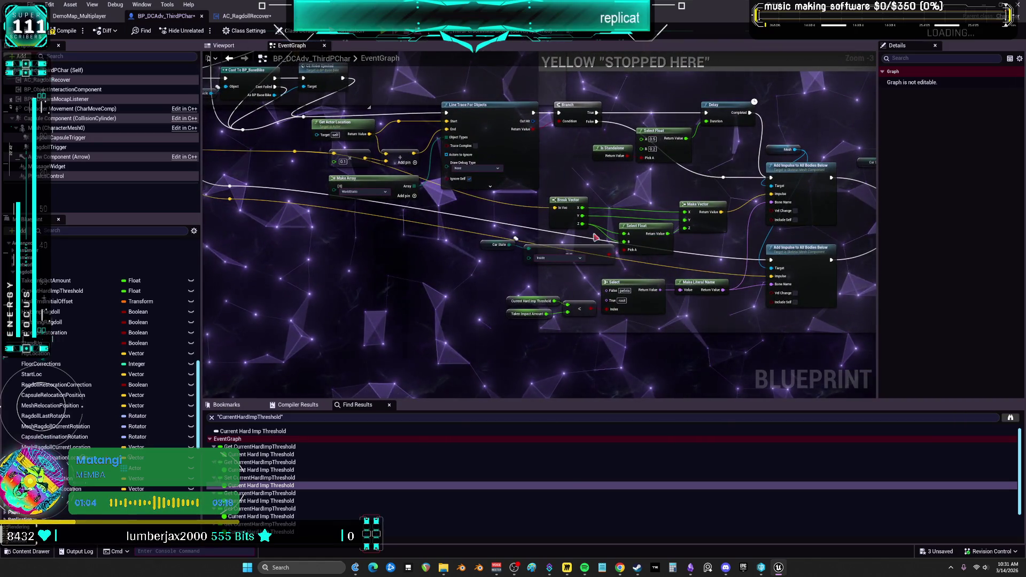
drag(633, 234, 567, 239)
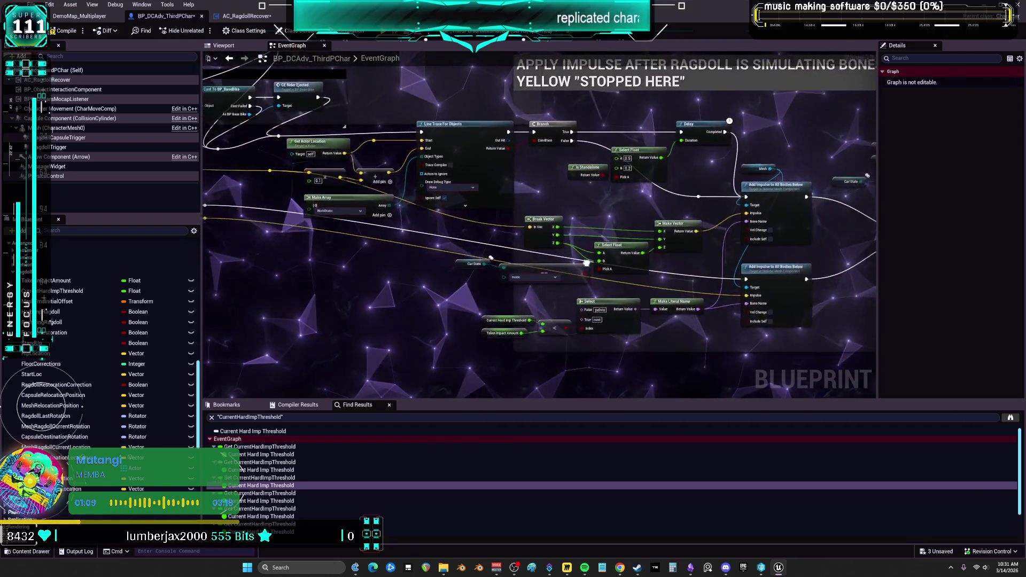
mouse_move(562, 244)
mouse_down()
mouse_move(653, 244)
mouse_move(600, 268)
mouse_move(576, 268)
mouse_move(583, 244)
mouse_up()
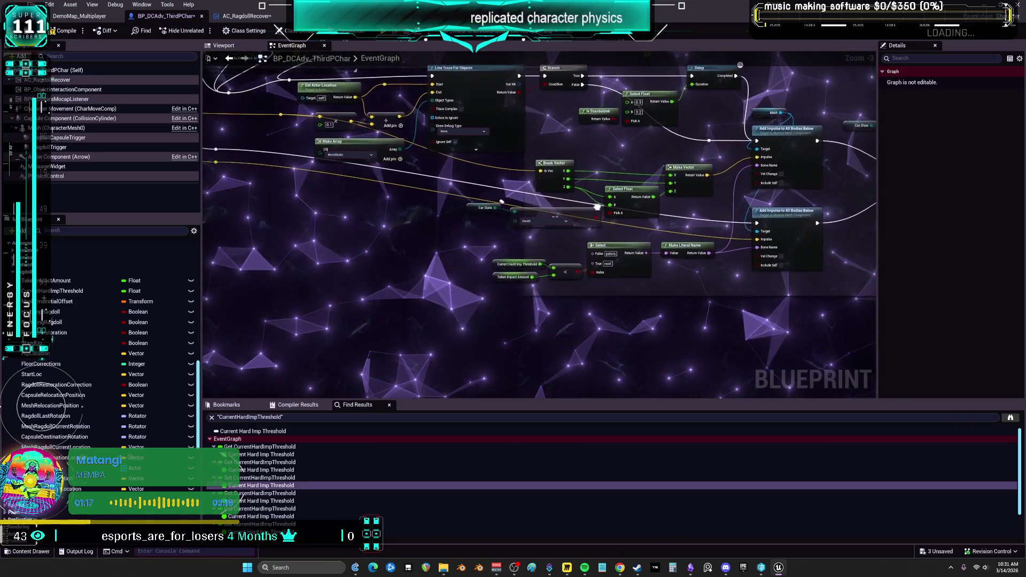
mouse_move(653, 310)
mouse_down()
mouse_move(564, 221)
mouse_move(584, 219)
mouse_up()
drag(650, 220, 654, 317)
mouse_move(584, 259)
mouse_down()
mouse_move(636, 256)
mouse_move(656, 275)
mouse_up()
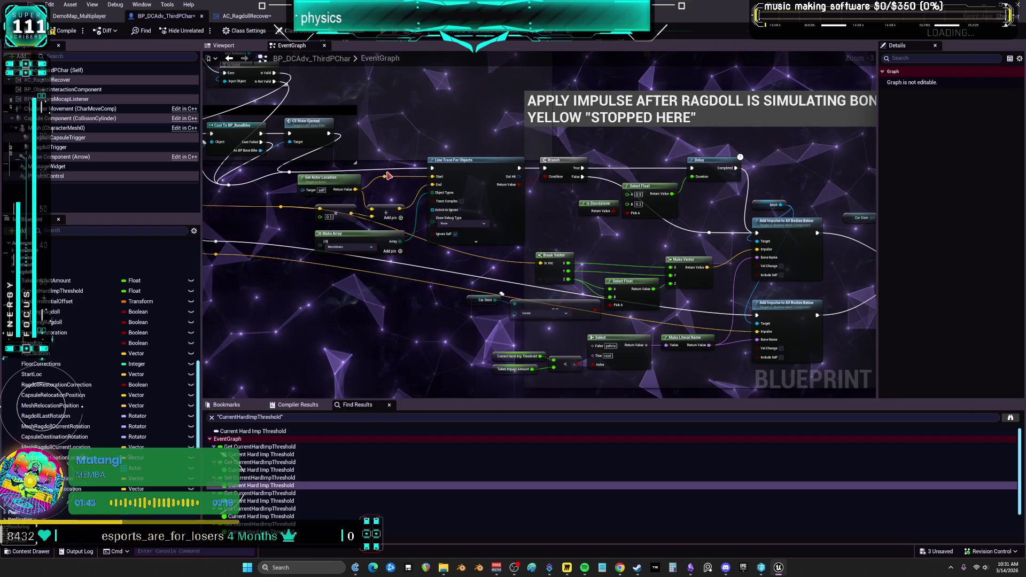
Step: Zoom to 1:1 and center the view on the Delay and Add Impulse to All Bodies Below nodes
scroll(382, 171, up, 3)
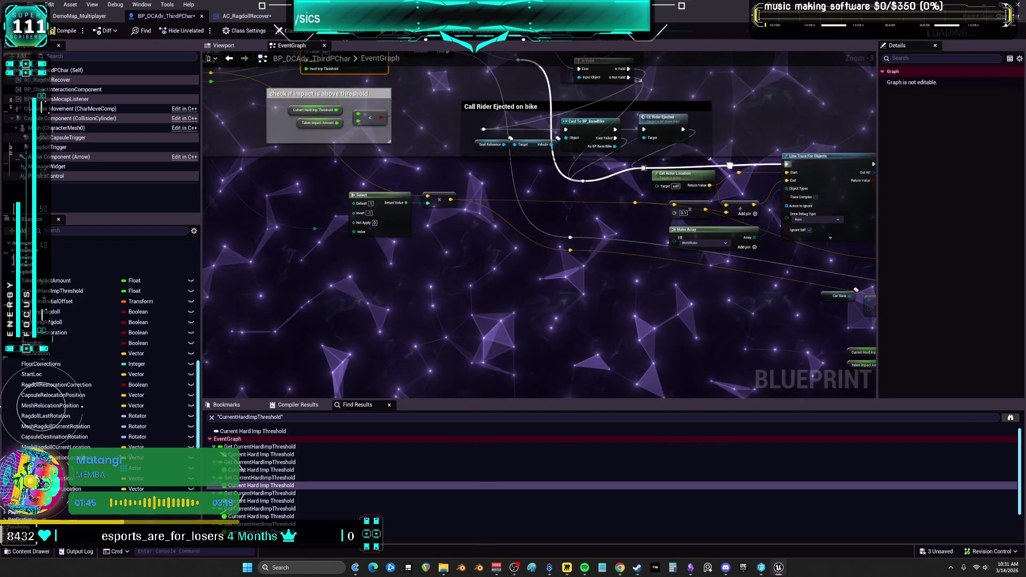
mouse_move(627, 233)
mouse_down()
mouse_move(447, 226)
mouse_move(377, 238)
mouse_move(812, 235)
mouse_move(225, 241)
mouse_up()
drag(566, 176, 374, 173)
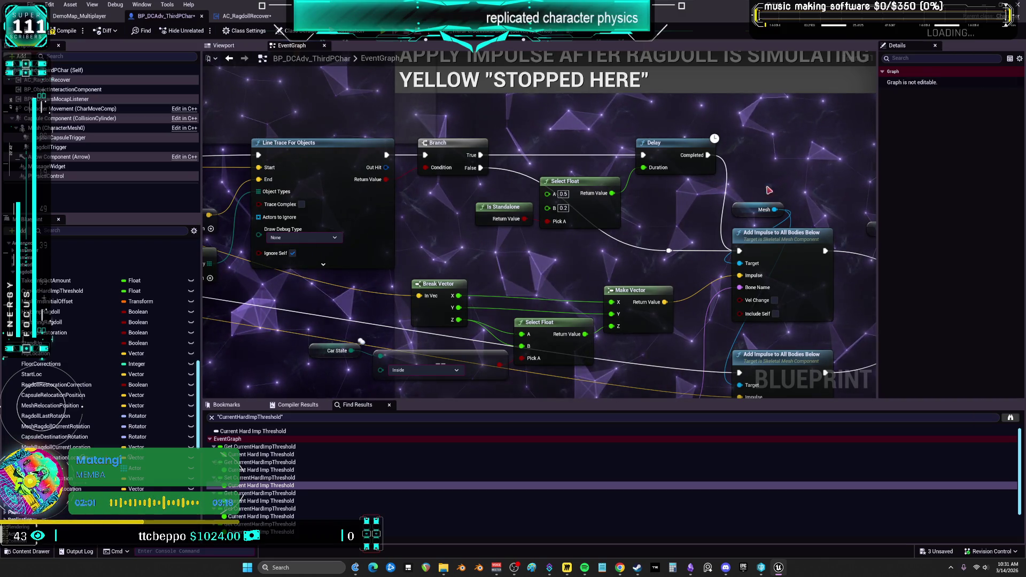
drag(748, 154, 743, 172)
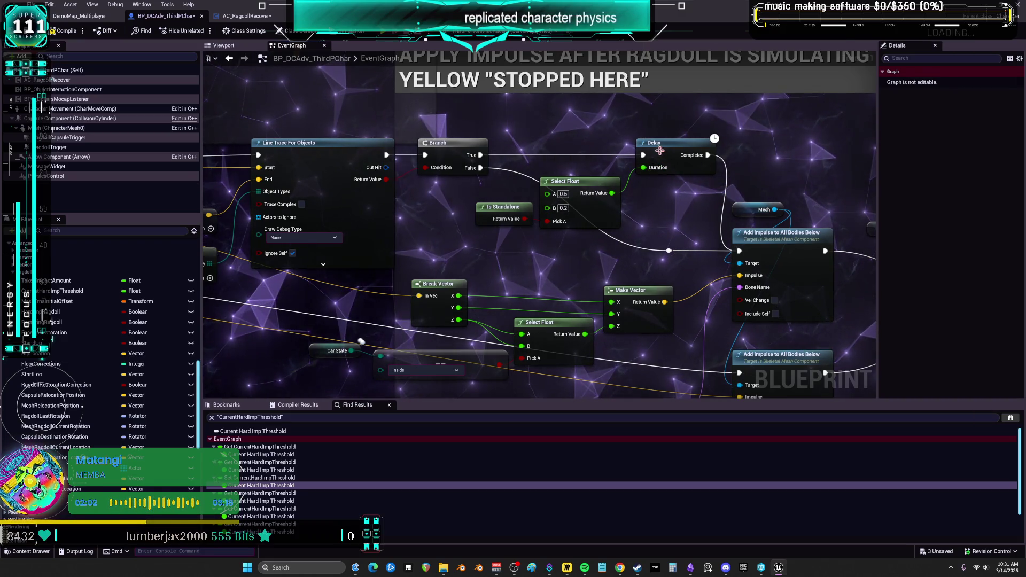